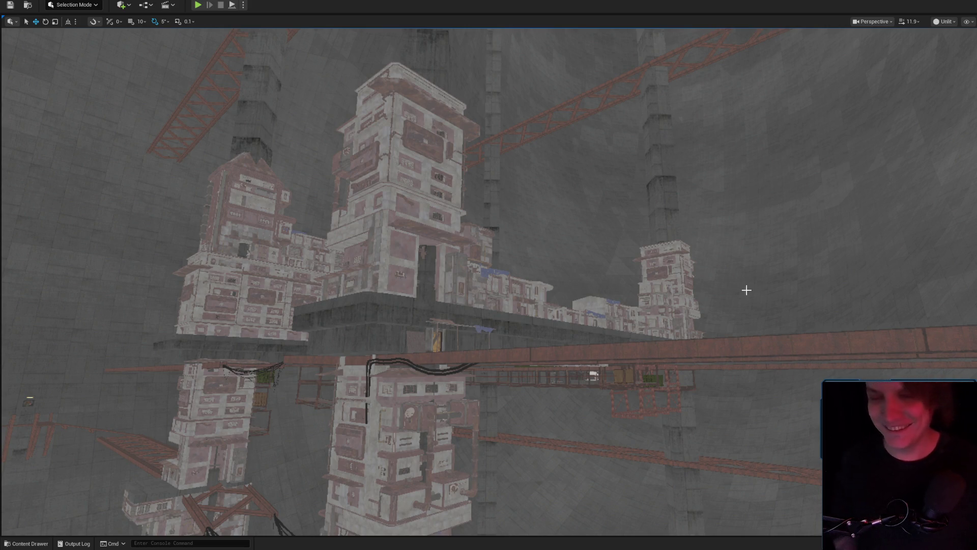
Lower the camera speed, fly down to the beam by the wall, and tilt to frame the yellow-door shack
{"action": "scroll", "coordinate": [739, 289], "scroll_direction": "down", "scroll_amount": 3}
{"action": "key", "text": "w"}
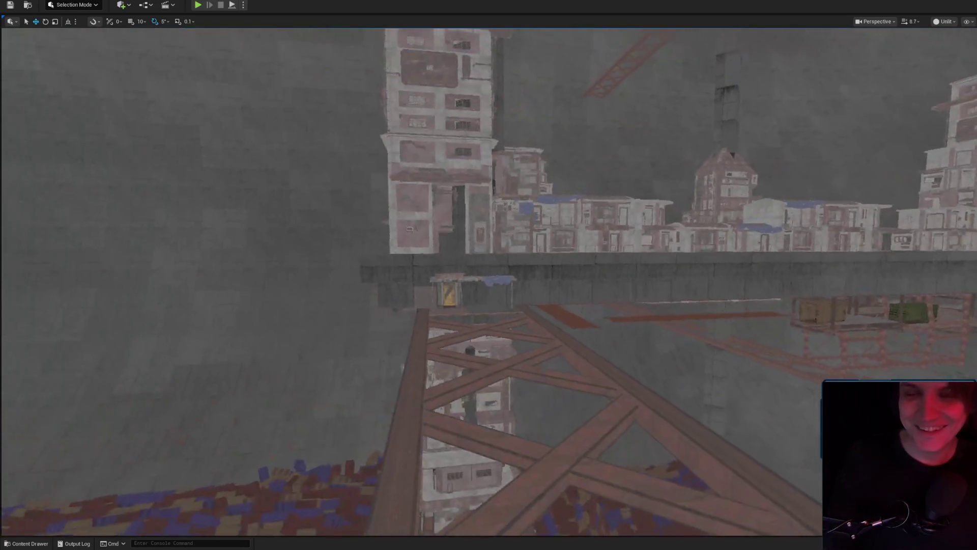
{"action": "scroll", "coordinate": [488, 281], "scroll_direction": "down", "scroll_amount": 3}
{"action": "key", "text": "w"}
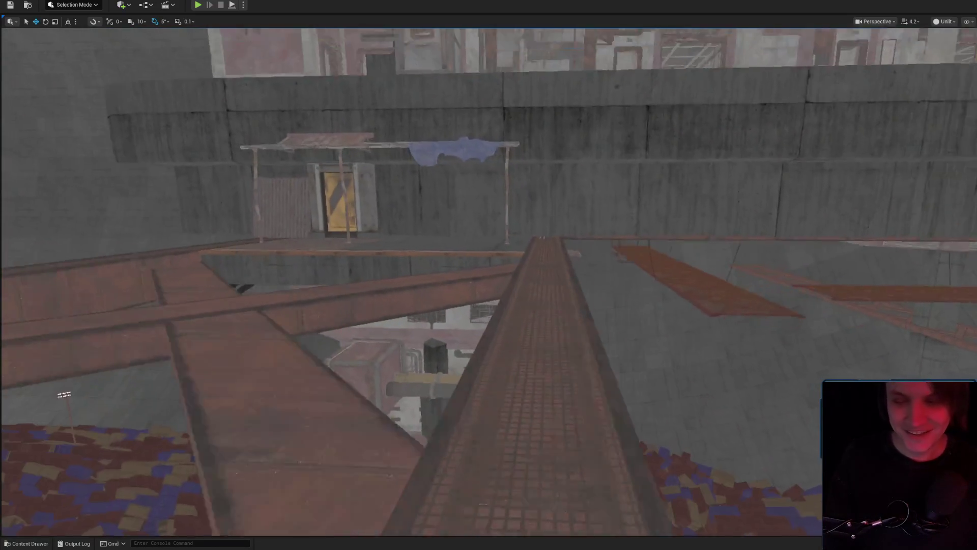
{"action": "scroll", "coordinate": [804, 319], "scroll_direction": "down", "scroll_amount": 2}
{"action": "key", "text": "s"}
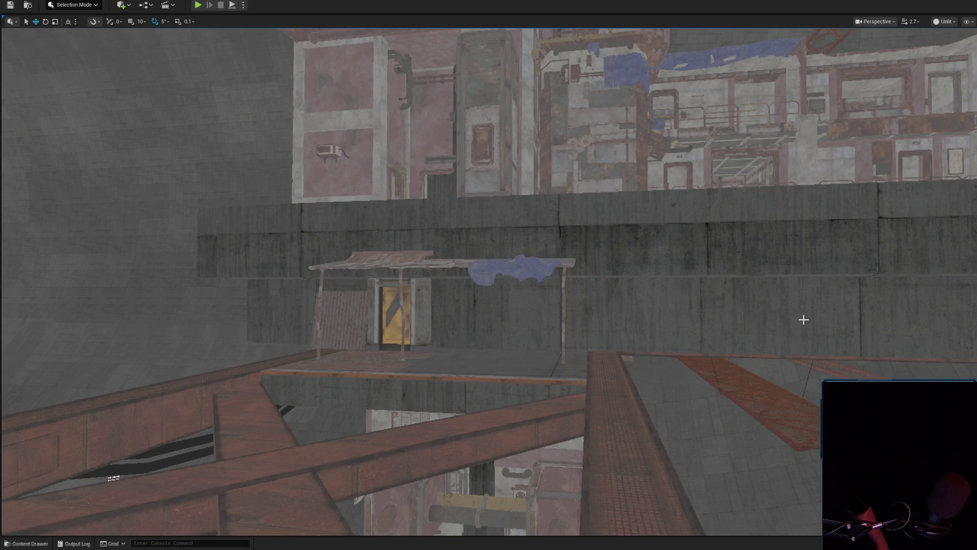
{"action": "left_click_drag", "start_coordinate": [779, 285], "coordinate": [779, 356]}
{"action": "left_click_drag", "start_coordinate": [736, 326], "coordinate": [736, 283]}
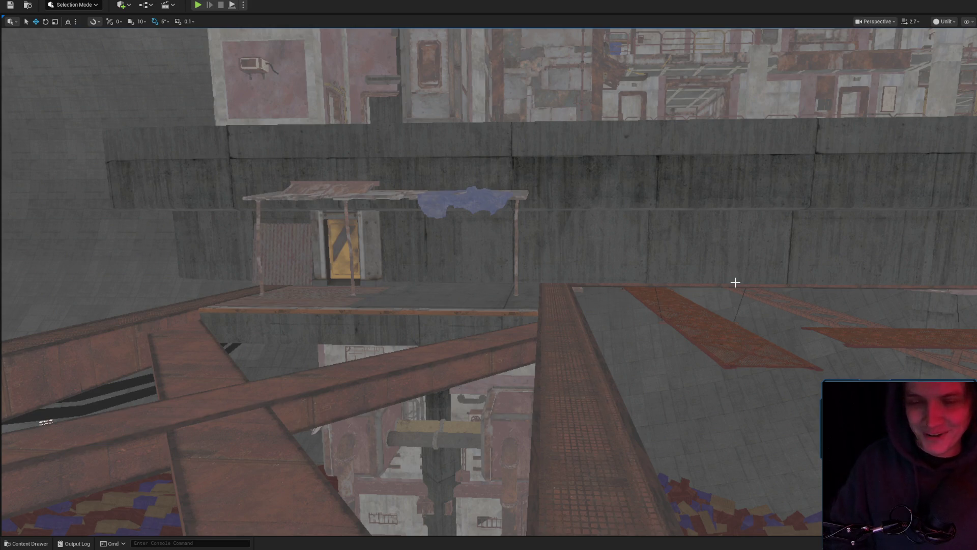
Reframe the camera from inside the wooden container, looking out at the green crate
{"action": "mouse_move", "coordinate": [761, 129]}
{"action": "left_mouse_down"}
{"action": "mouse_move", "coordinate": [761, 162]}
{"action": "mouse_move", "coordinate": [728, 219]}
{"action": "mouse_move", "coordinate": [717, 194]}
{"action": "mouse_move", "coordinate": [726, 203]}
{"action": "left_mouse_up"}
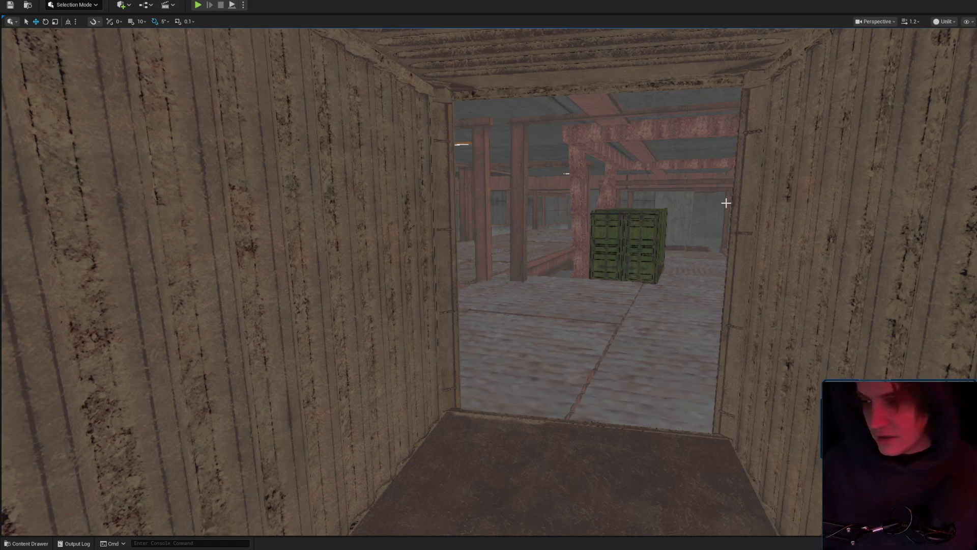
Fly out past the green crate, through the beamed hall, and turn toward the concrete column
{"action": "key", "text": "w"}
{"action": "scroll", "coordinate": [547, 270], "scroll_direction": "down", "scroll_amount": 2}
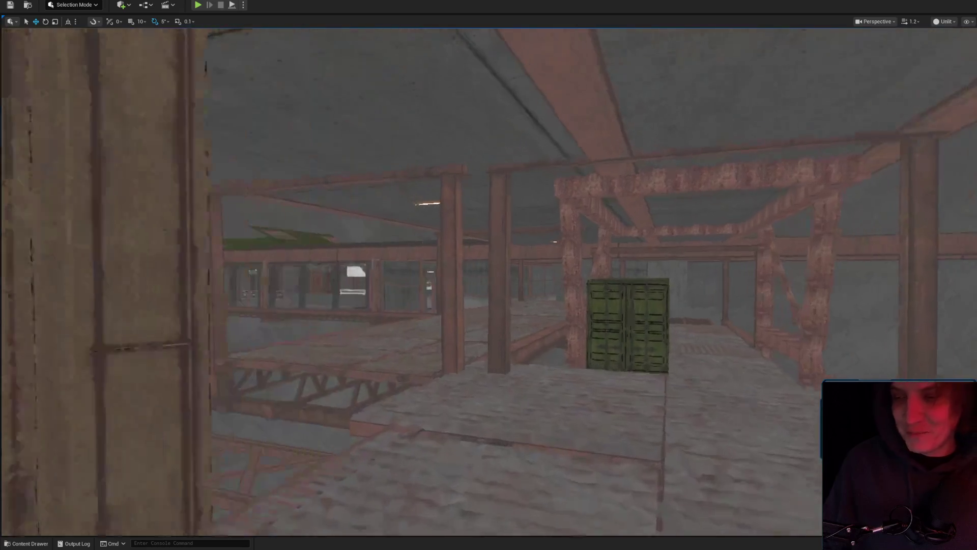
{"action": "key", "text": "w"}
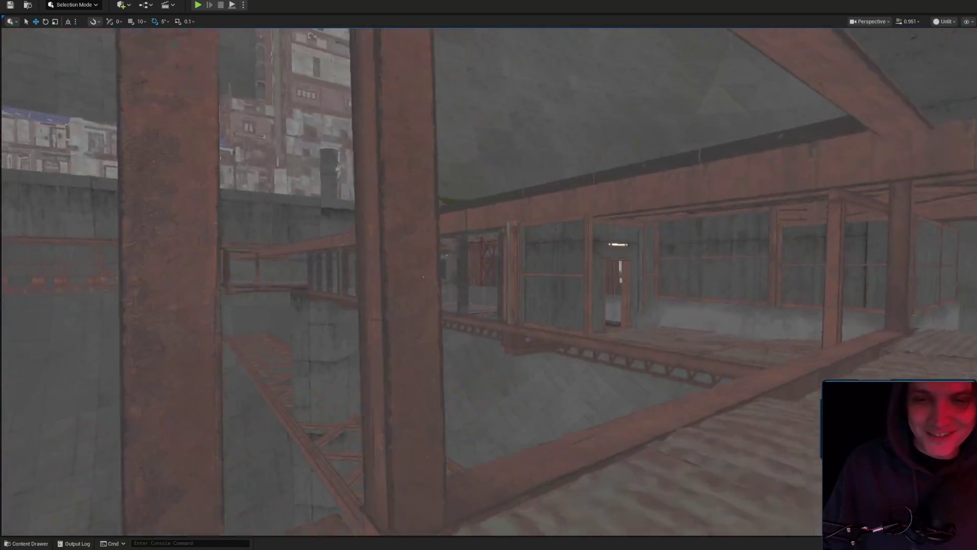
{"action": "key", "text": "w"}
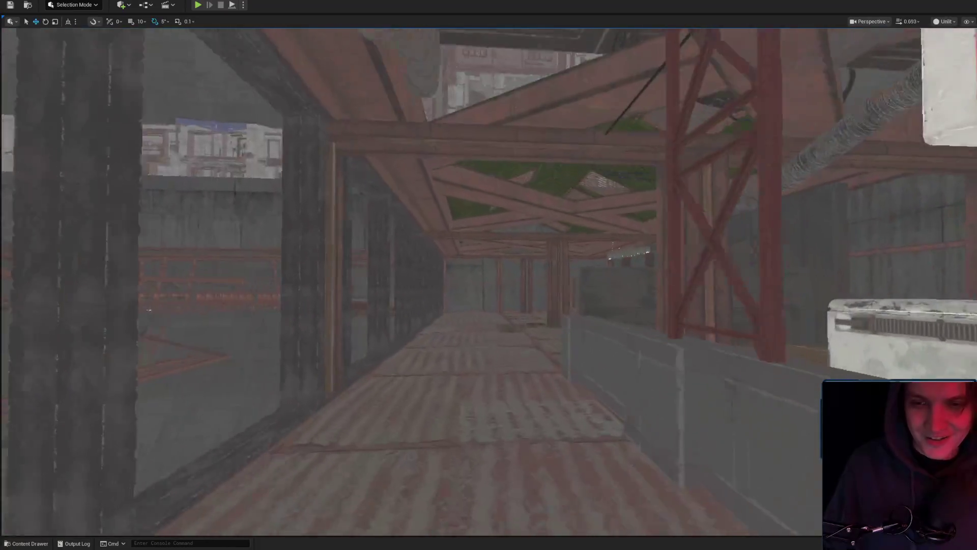
{"action": "scroll", "coordinate": [488, 281], "scroll_direction": "down", "scroll_amount": 1}
{"action": "key", "text": "w"}
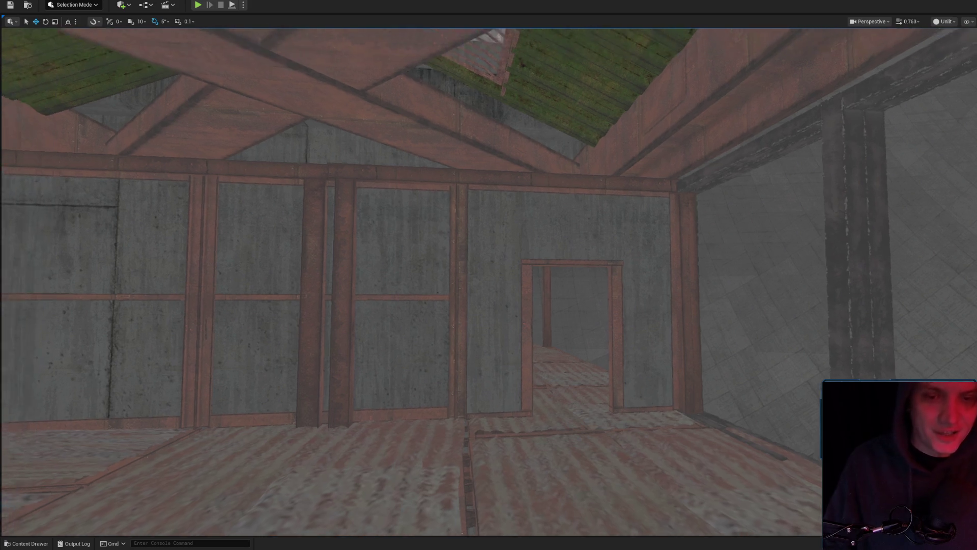
{"action": "left_click_drag", "start_coordinate": [607, 262], "coordinate": [723, 204]}
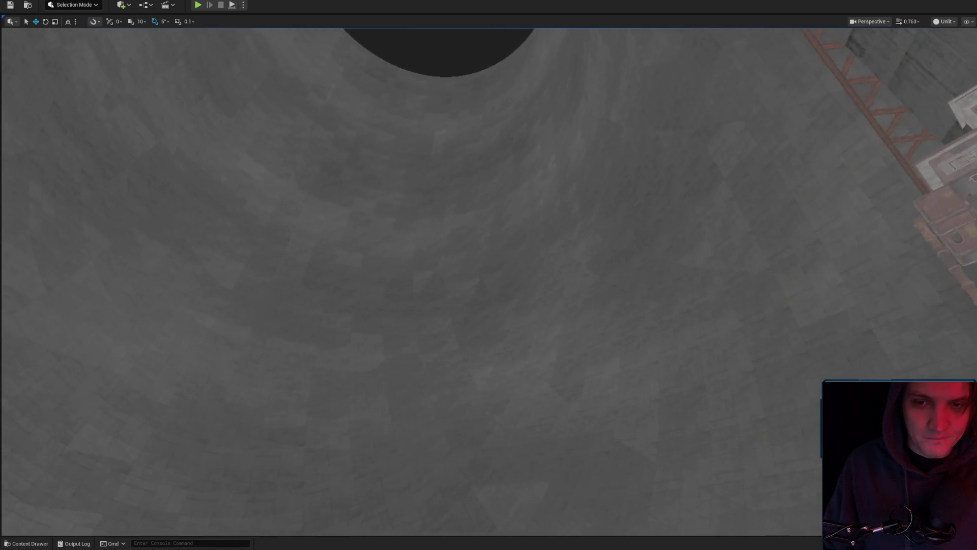
Fly up through the wooden beams, down the crate corridor, and below the platform's hanging lamp
{"action": "key", "text": "w"}
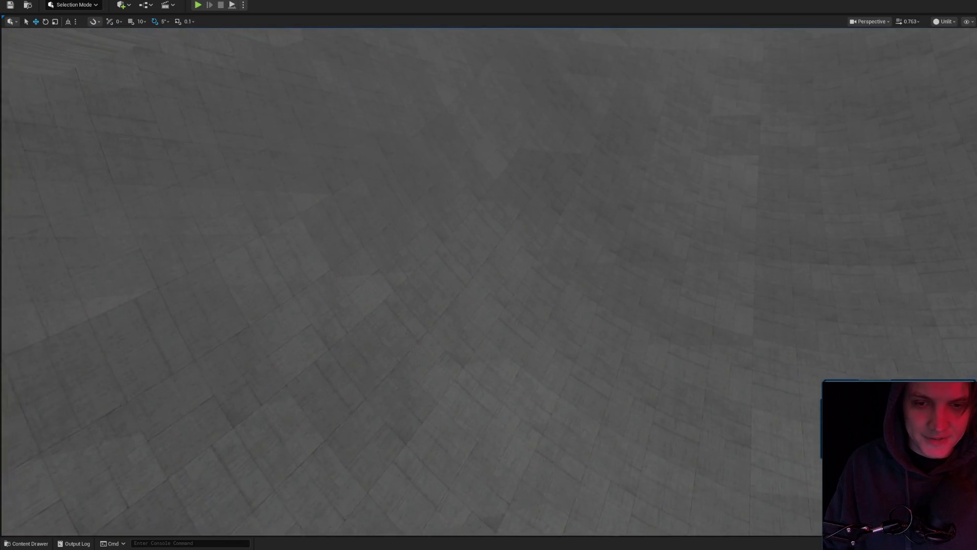
{"action": "key", "text": "w"}
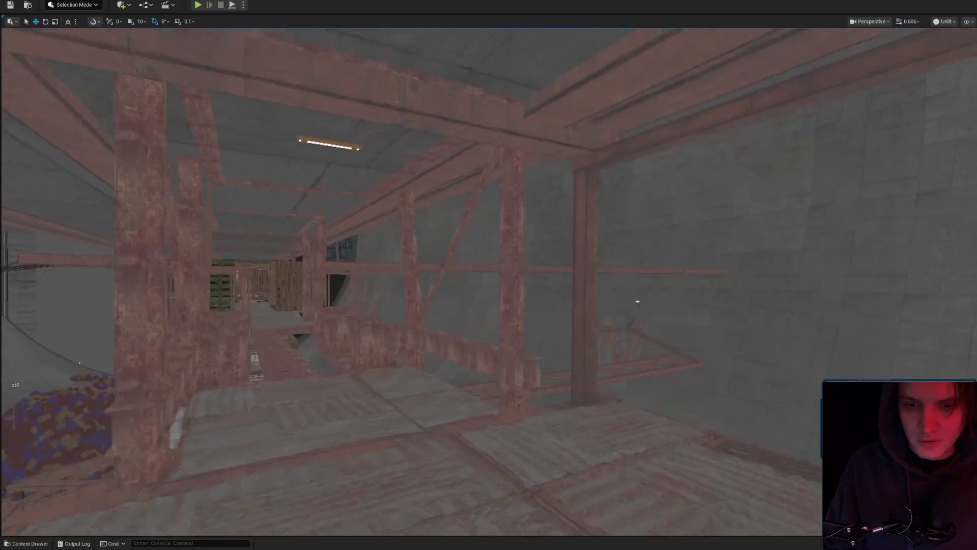
{"action": "key", "text": "w"}
{"action": "key", "text": "w"}
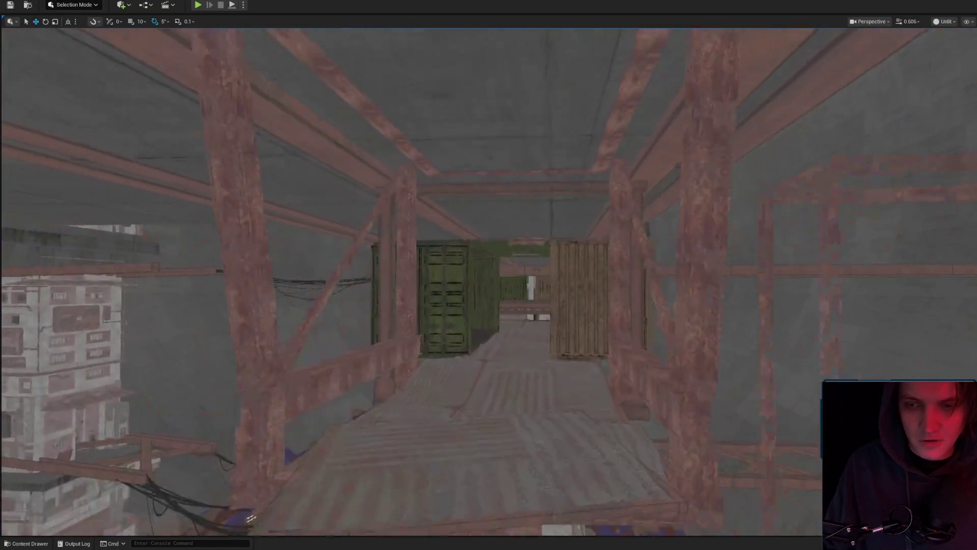
{"action": "key", "text": "w"}
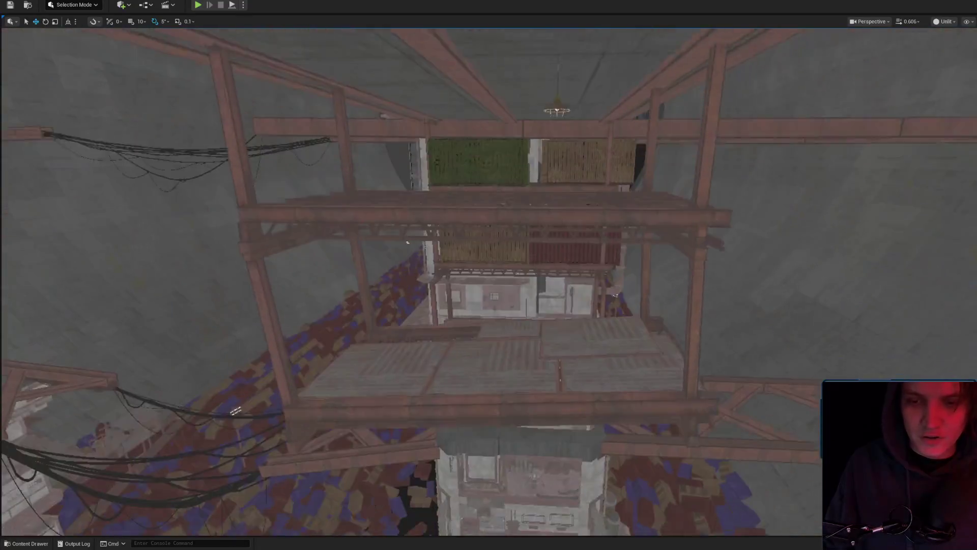
{"action": "scroll", "coordinate": [489, 275], "scroll_direction": "down", "scroll_amount": 1}
{"action": "key", "text": "w"}
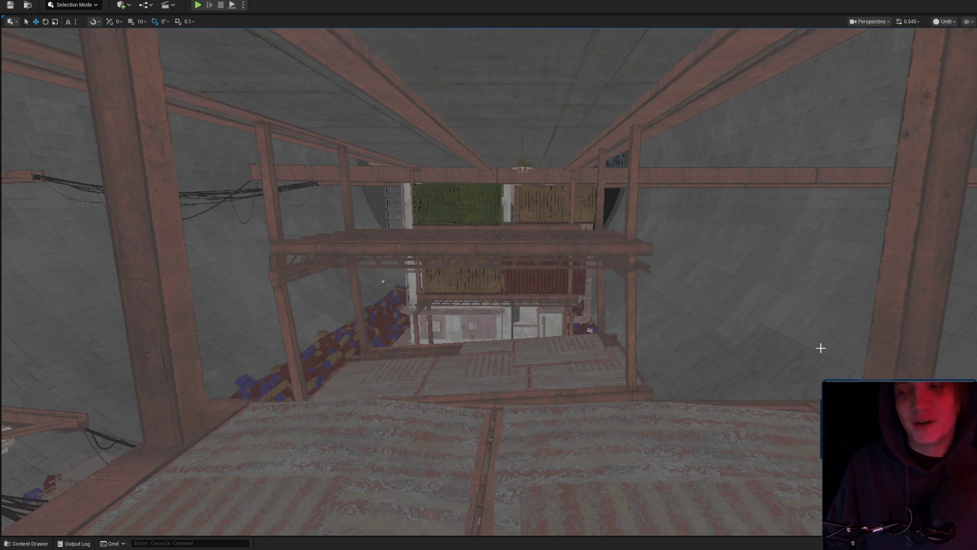
{"action": "key", "text": "w"}
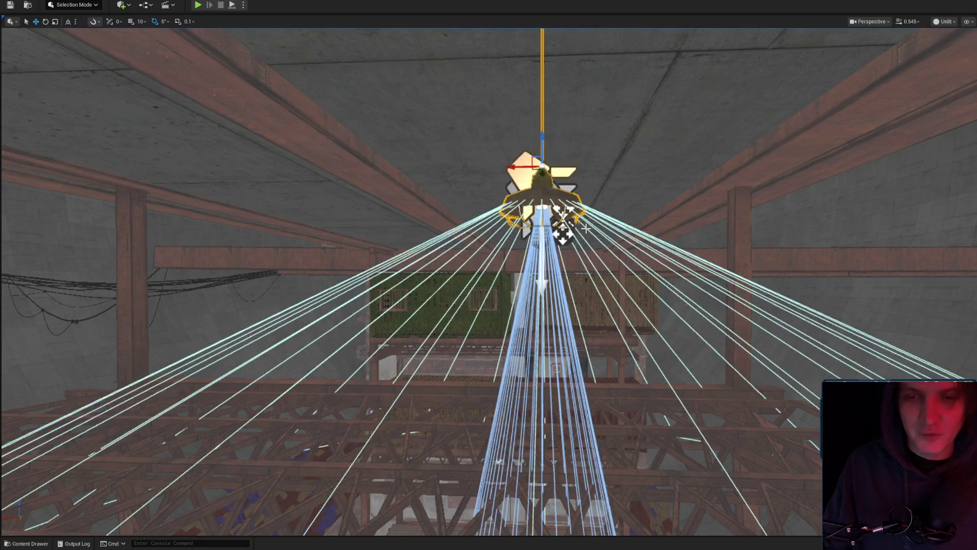
Deselect the hanging lamp and rise above the truss tower overlooking the stacked container building
{"action": "key", "text": "Escape"}
{"action": "key", "text": "e"}
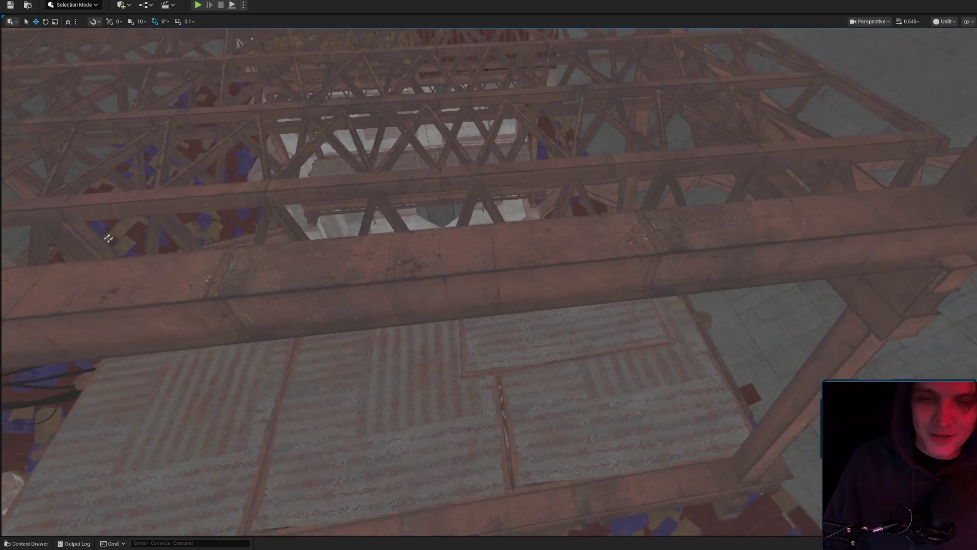
{"action": "key", "text": "w"}
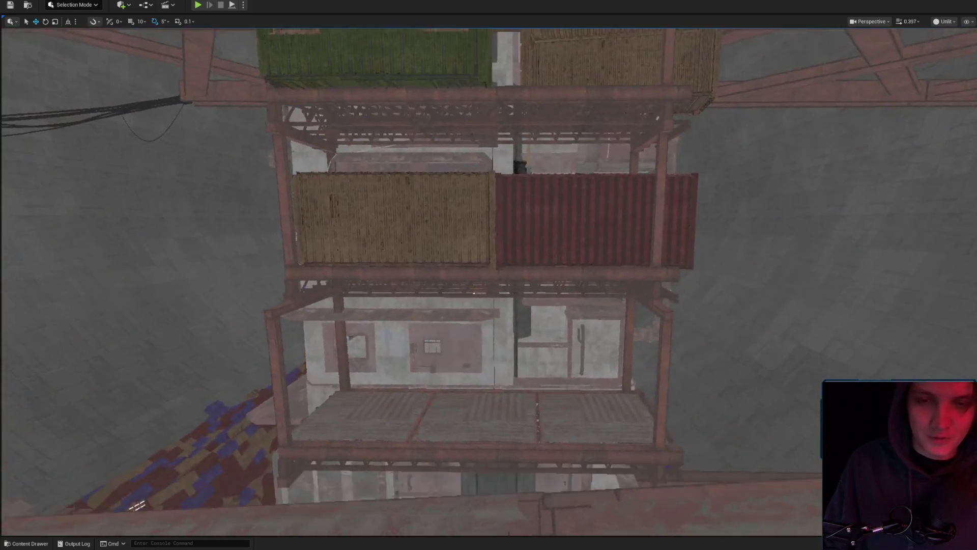
{"action": "scroll", "coordinate": [418, 197], "scroll_direction": "down", "scroll_amount": 1}
{"action": "key", "text": "s"}
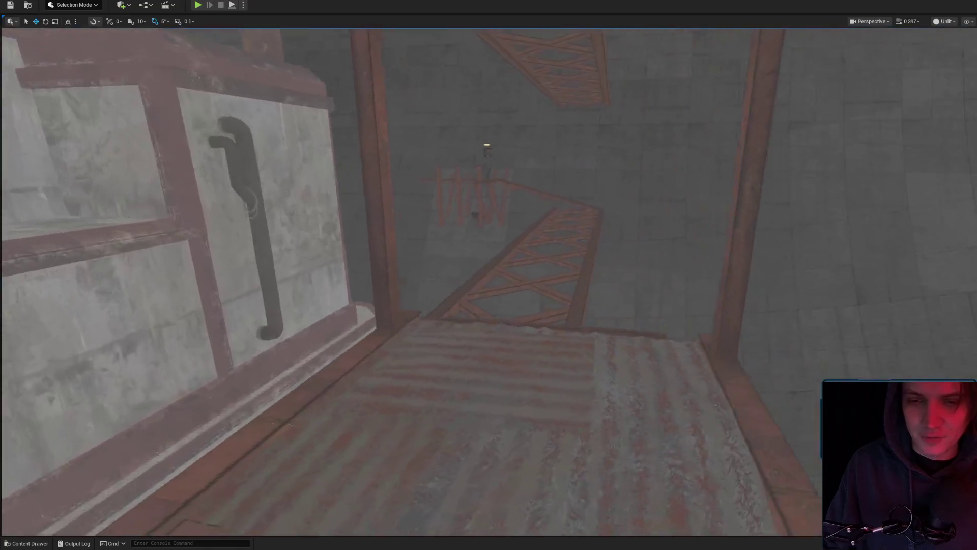
{"action": "key", "text": "e"}
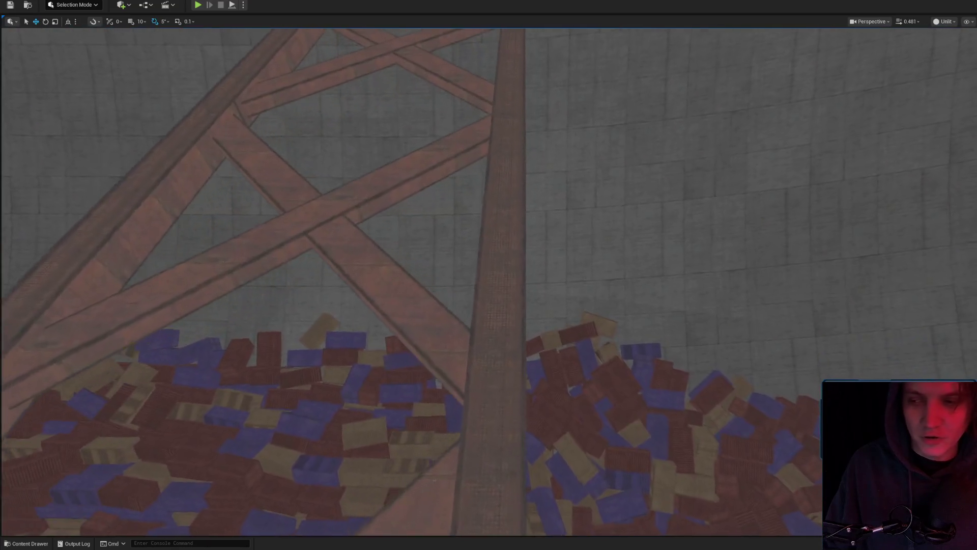
{"action": "scroll", "coordinate": [412, 280], "scroll_direction": "up", "scroll_amount": 1}
{"action": "key", "text": "w"}
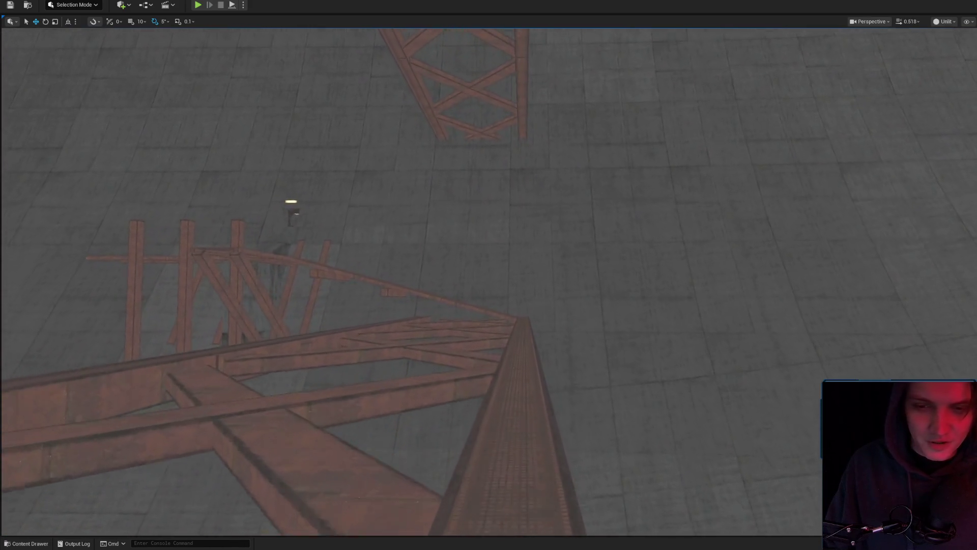
Select the truss walkway over the rubble and locate its mesh in GBGS_PostApocMetal Meshes
{"action": "key", "text": "w"}
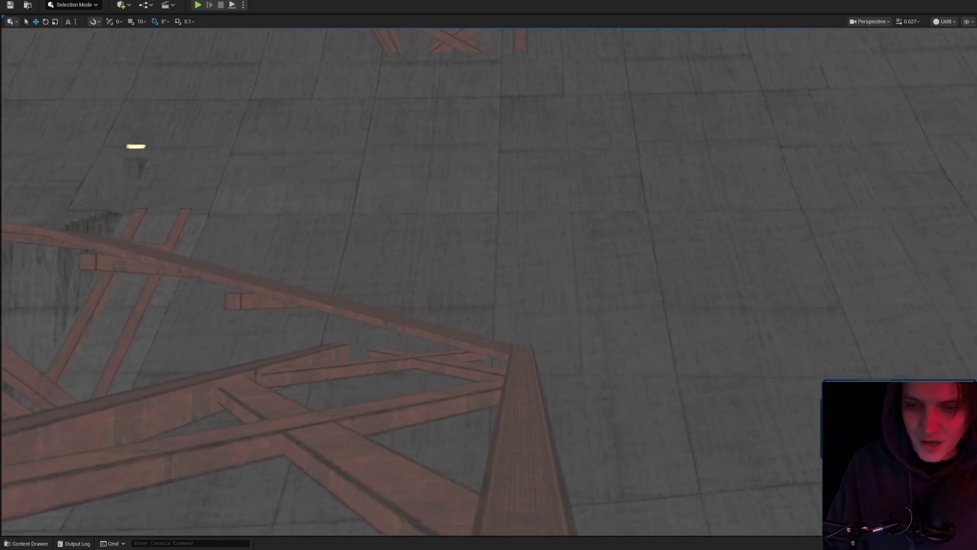
{"action": "key", "text": "w"}
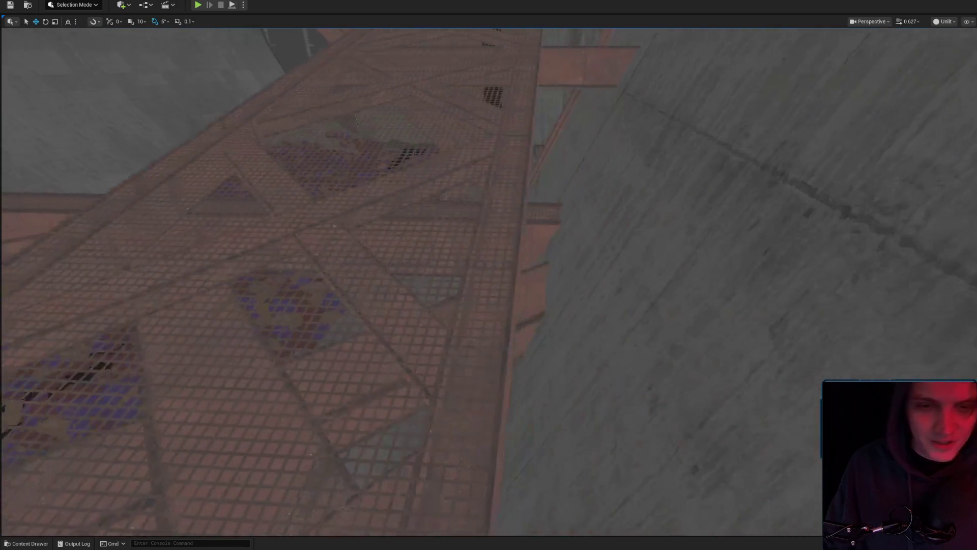
{"action": "key", "text": "w"}
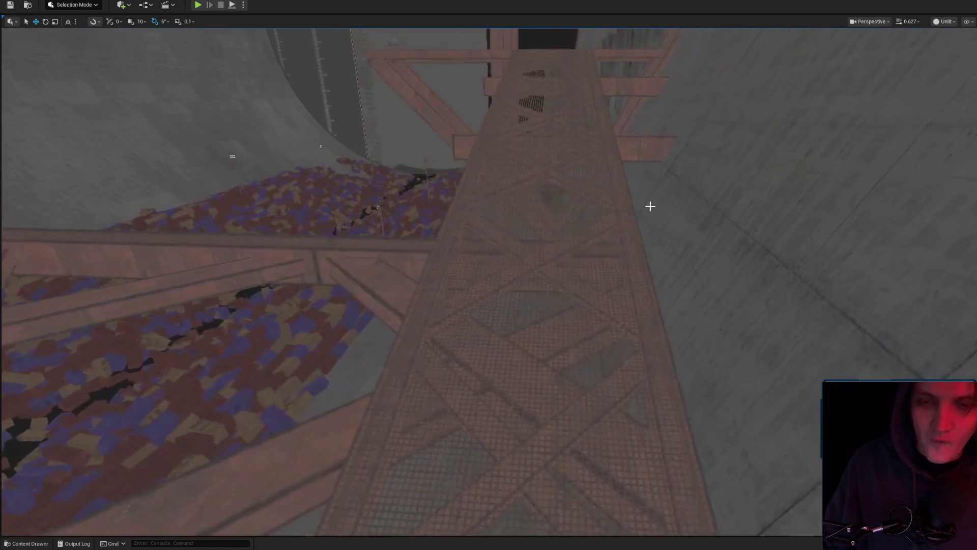
{"action": "key", "text": "s"}
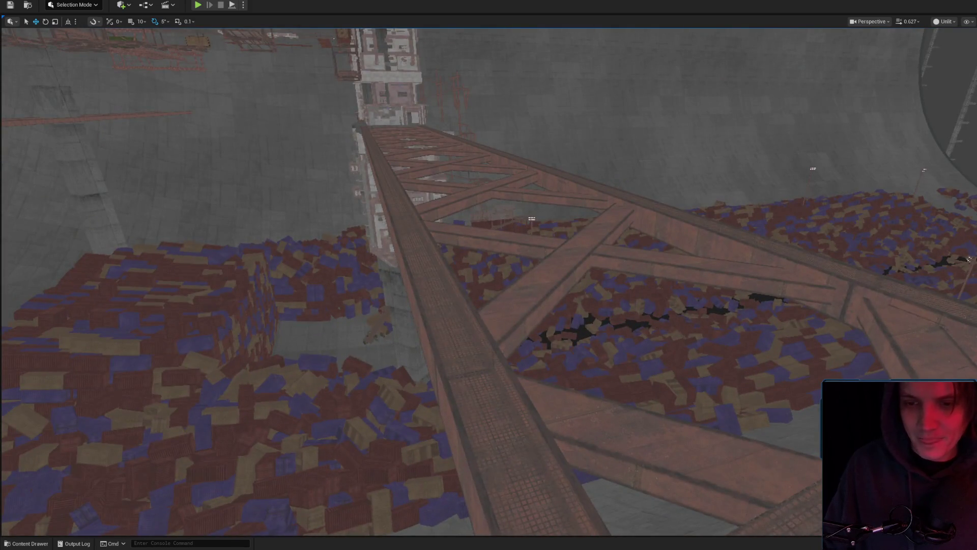
{"action": "left_click", "coordinate": [530, 299]}
{"action": "key", "text": "ctrl+b"}
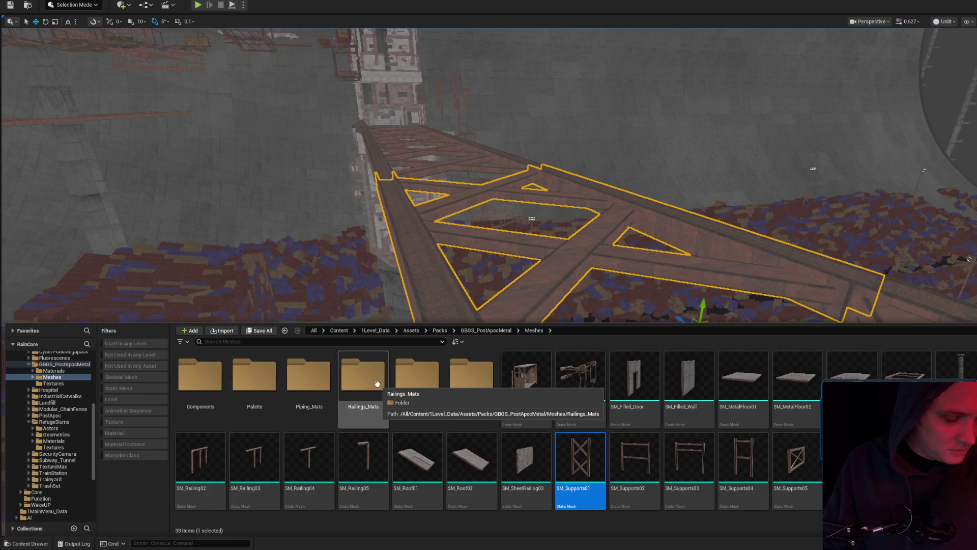
Fly through the round tunnel opening into the debris-strewn corridor toward the stacked structure
{"action": "left_click_drag", "start_coordinate": [386, 306], "coordinate": [452, 232]}
{"action": "left_click_drag", "start_coordinate": [550, 285], "coordinate": [541, 325]}
{"action": "left_click_drag", "start_coordinate": [489, 275], "coordinate": [489, 229]}
{"action": "left_click_drag", "start_coordinate": [544, 270], "coordinate": [544, 282]}
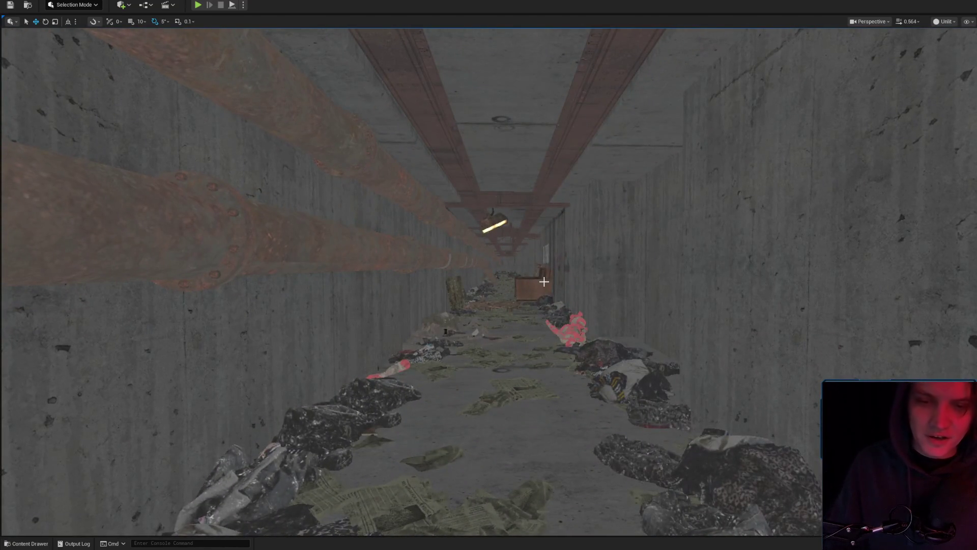
{"action": "mouse_move", "coordinate": [708, 280]}
{"action": "left_mouse_down"}
{"action": "mouse_move", "coordinate": [682, 405]}
{"action": "mouse_move", "coordinate": [270, 207]}
{"action": "mouse_move", "coordinate": [523, 282]}
{"action": "mouse_move", "coordinate": [489, 279]}
{"action": "mouse_move", "coordinate": [488, 260]}
{"action": "mouse_move", "coordinate": [488, 295]}
{"action": "mouse_move", "coordinate": [488, 204]}
{"action": "mouse_move", "coordinate": [509, 291]}
{"action": "mouse_move", "coordinate": [550, 275]}
{"action": "mouse_move", "coordinate": [565, 254]}
{"action": "mouse_move", "coordinate": [704, 243]}
{"action": "left_mouse_up"}
Switch the viewport view mode from Unlit to Lit and adjust the camera speed
{"action": "left_click", "coordinate": [946, 21]}
{"action": "left_click", "coordinate": [952, 43]}
{"action": "scroll", "coordinate": [488, 275], "scroll_direction": "up", "scroll_amount": 1}
{"action": "scroll", "coordinate": [488, 275], "scroll_direction": "down", "scroll_amount": 1}
{"action": "scroll", "coordinate": [489, 274], "scroll_direction": "up", "scroll_amount": 1}
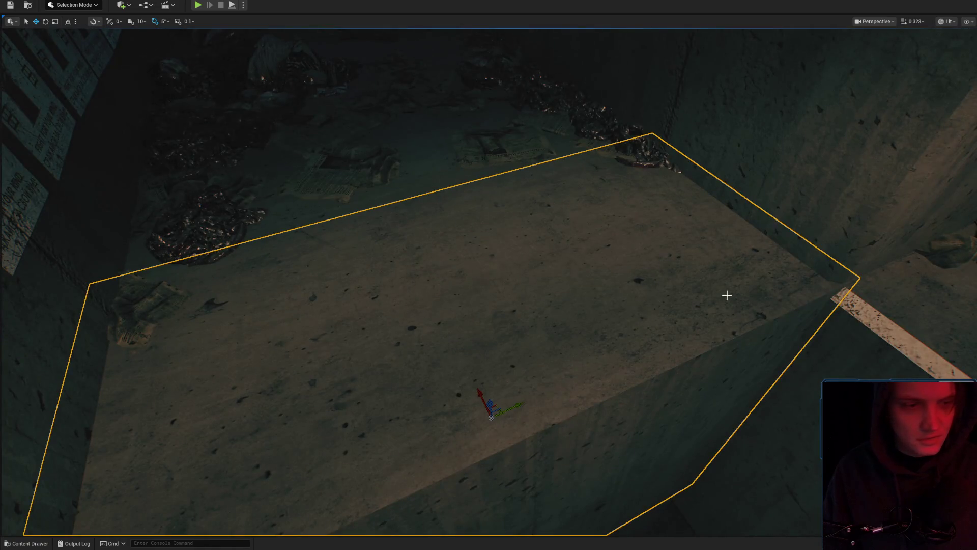
Fly down the lit tunnel and select the wooden bench beside the pallet
{"action": "mouse_move", "coordinate": [698, 298]}
{"action": "left_mouse_down"}
{"action": "mouse_move", "coordinate": [776, 271]}
{"action": "mouse_move", "coordinate": [712, 270]}
{"action": "mouse_move", "coordinate": [654, 295]}
{"action": "mouse_move", "coordinate": [654, 244]}
{"action": "mouse_move", "coordinate": [458, 245]}
{"action": "mouse_move", "coordinate": [494, 263]}
{"action": "left_mouse_up"}
{"action": "scroll", "coordinate": [489, 275], "scroll_direction": "down", "scroll_amount": 2}
{"action": "left_click", "coordinate": [535, 306]}
Fly past the wooden bench, facing the posters, toward the crate and pallet
{"action": "mouse_move", "coordinate": [535, 305]}
{"action": "left_mouse_down"}
{"action": "mouse_move", "coordinate": [509, 300]}
{"action": "mouse_move", "coordinate": [509, 275]}
{"action": "mouse_move", "coordinate": [530, 285]}
{"action": "left_mouse_up"}
{"action": "mouse_move", "coordinate": [589, 345]}
{"action": "left_mouse_down"}
{"action": "mouse_move", "coordinate": [560, 326]}
{"action": "mouse_move", "coordinate": [591, 325]}
{"action": "mouse_move", "coordinate": [575, 418]}
{"action": "left_mouse_up"}
{"action": "left_click_drag", "start_coordinate": [471, 357], "coordinate": [471, 345]}
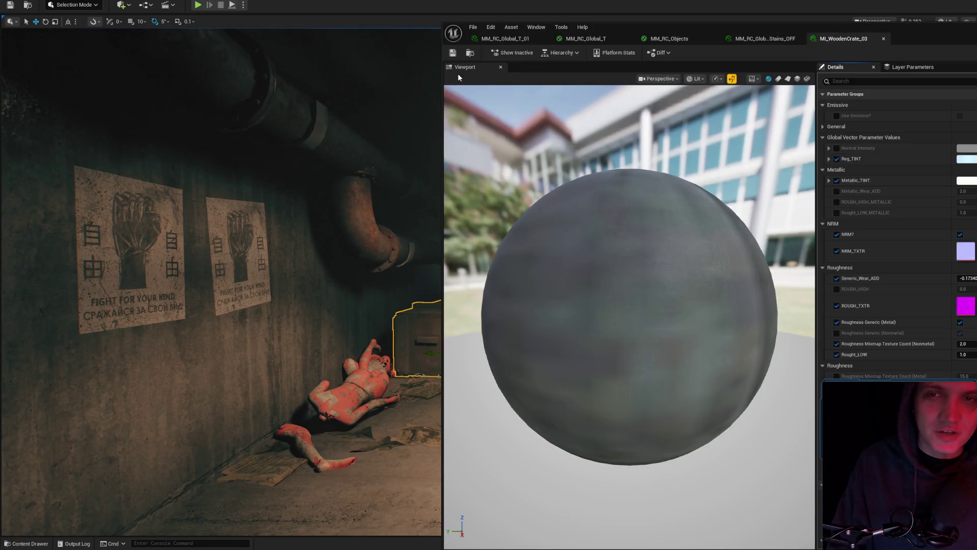
Save the wooden crate material instance, apply the MM_RC_Objects changes, and close all material editors
{"action": "left_click", "coordinate": [453, 53]}
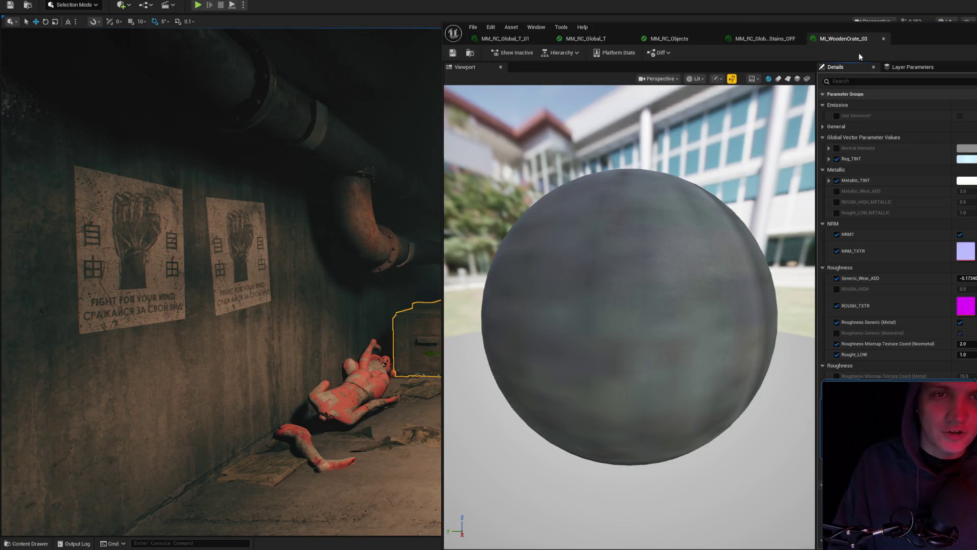
{"action": "left_click", "coordinate": [797, 39]}
{"action": "middle_click", "coordinate": [669, 38]}
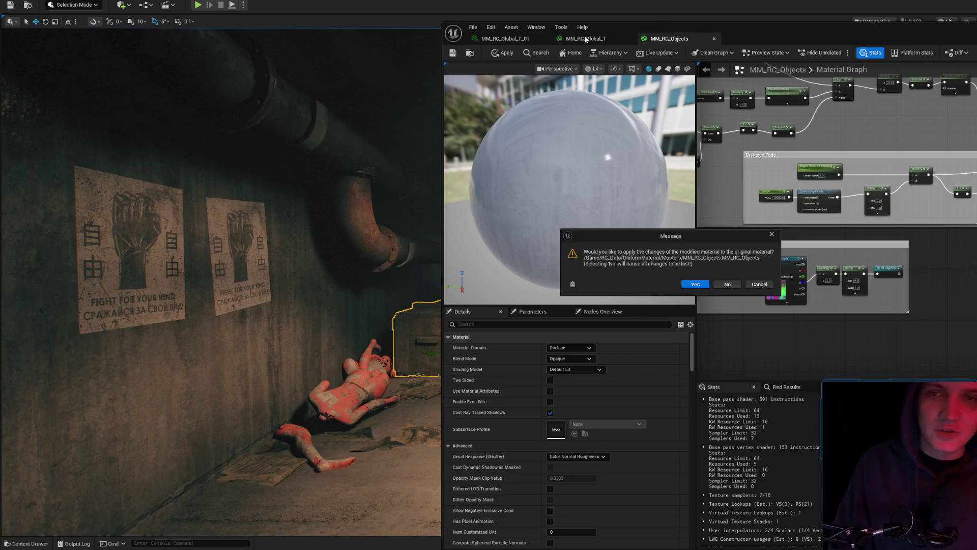
{"action": "left_click", "coordinate": [688, 286]}
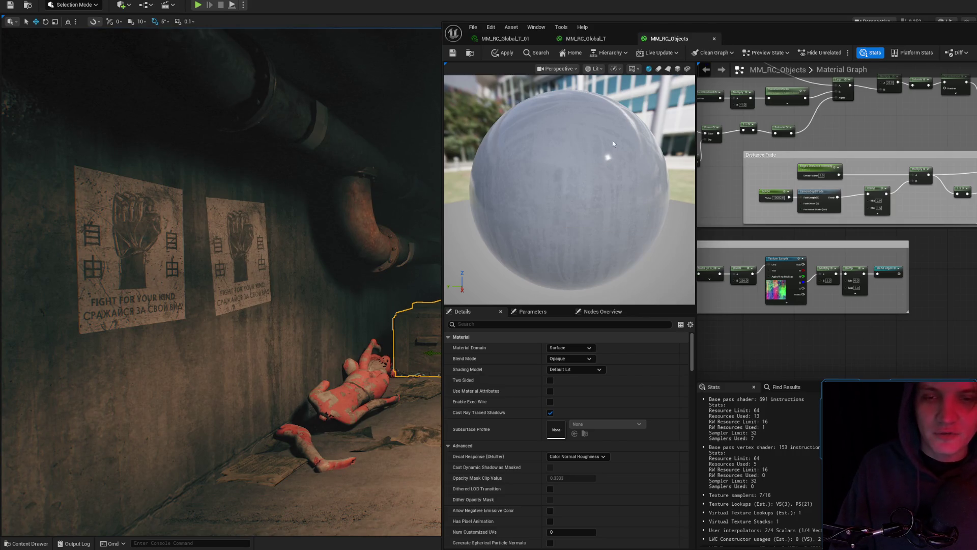
{"action": "left_click", "coordinate": [595, 39]}
{"action": "left_click", "coordinate": [527, 37]}
{"action": "mouse_move", "coordinate": [581, 173]}
{"action": "left_mouse_down"}
{"action": "mouse_move", "coordinate": [624, 336]}
{"action": "mouse_move", "coordinate": [619, 234]}
{"action": "mouse_move", "coordinate": [509, 229]}
{"action": "mouse_move", "coordinate": [448, 239]}
{"action": "mouse_move", "coordinate": [427, 219]}
{"action": "mouse_move", "coordinate": [298, 232]}
{"action": "mouse_move", "coordinate": [392, 232]}
{"action": "mouse_move", "coordinate": [295, 229]}
{"action": "mouse_move", "coordinate": [324, 229]}
{"action": "left_mouse_up"}
Raise the camera speed and fly through the tunnel up to the scaffold truss
{"action": "scroll", "coordinate": [433, 224], "scroll_direction": "up", "scroll_amount": 1}
{"action": "scroll", "coordinate": [301, 232], "scroll_direction": "up", "scroll_amount": 1}
{"action": "scroll", "coordinate": [352, 229], "scroll_direction": "down", "scroll_amount": 3}
{"action": "scroll", "coordinate": [305, 229], "scroll_direction": "up", "scroll_amount": 2}
{"action": "scroll", "coordinate": [315, 229], "scroll_direction": "up", "scroll_amount": 1}
{"action": "scroll", "coordinate": [488, 283], "scroll_direction": "up", "scroll_amount": 2}
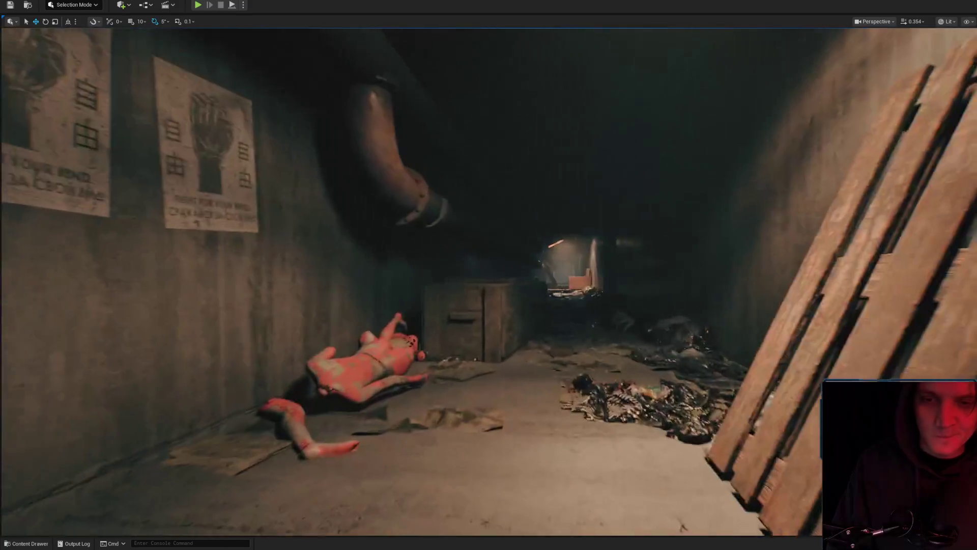
{"action": "scroll", "coordinate": [489, 283], "scroll_direction": "up", "scroll_amount": 2}
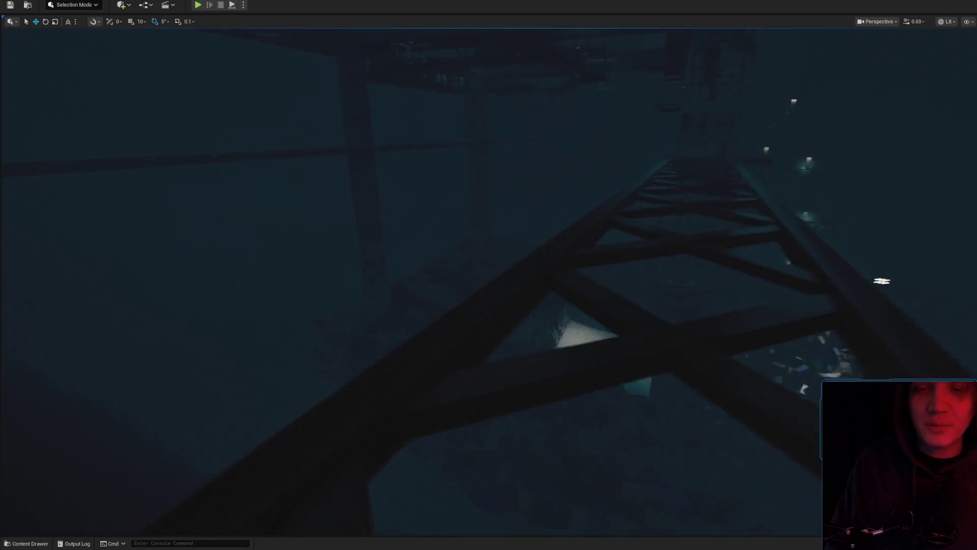
{"action": "scroll", "coordinate": [489, 282], "scroll_direction": "up", "scroll_amount": 1}
{"action": "key", "text": "w"}
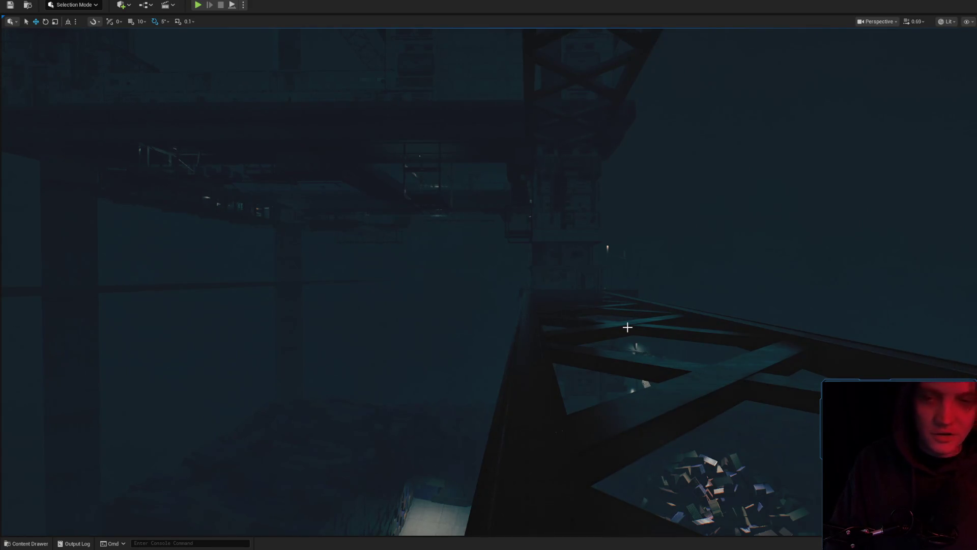
{"action": "scroll", "coordinate": [628, 327], "scroll_direction": "up", "scroll_amount": 4}
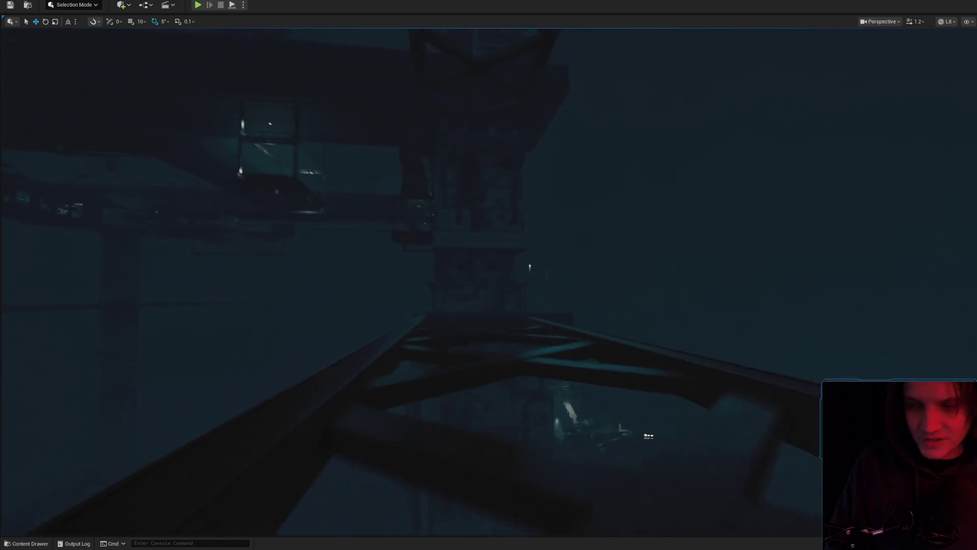
{"action": "scroll", "coordinate": [489, 283], "scroll_direction": "up", "scroll_amount": 1}
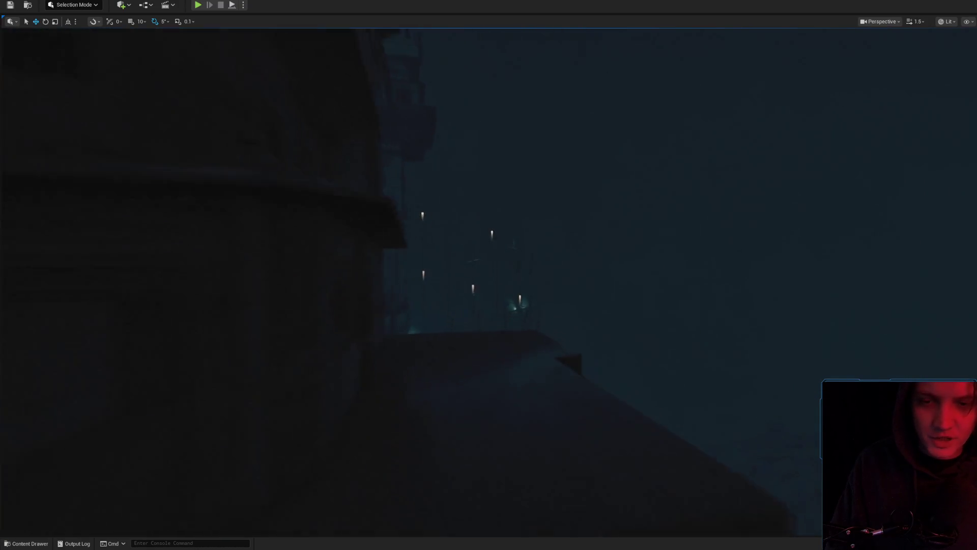
{"action": "scroll", "coordinate": [629, 325], "scroll_direction": "up", "scroll_amount": 1}
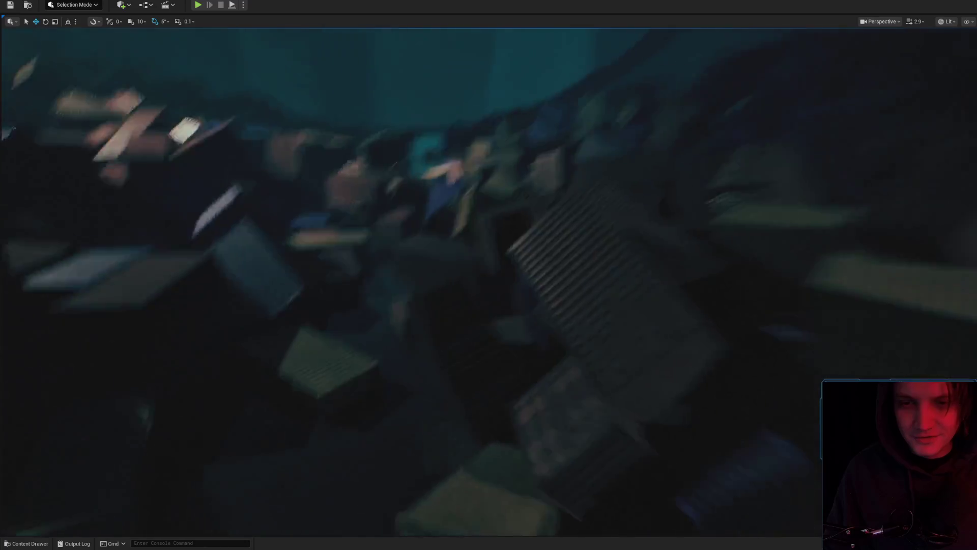
{"action": "scroll", "coordinate": [411, 282], "scroll_direction": "down", "scroll_amount": 2}
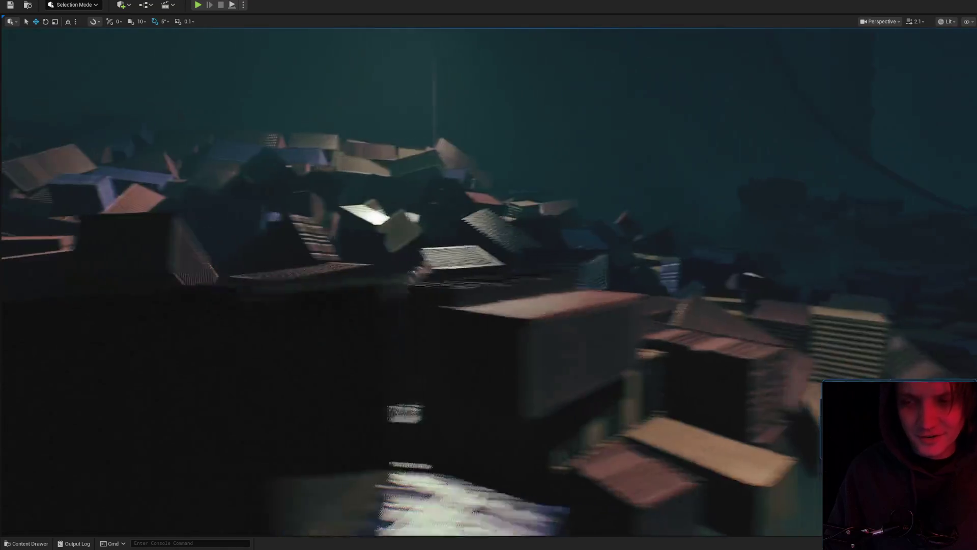
{"action": "scroll", "coordinate": [489, 281], "scroll_direction": "up", "scroll_amount": 4}
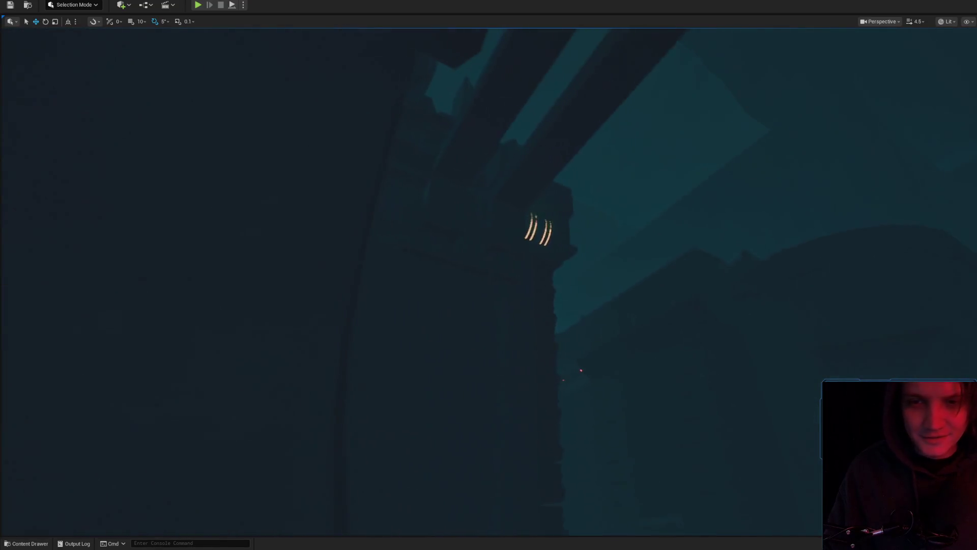
{"action": "scroll", "coordinate": [488, 282], "scroll_direction": "up", "scroll_amount": 1}
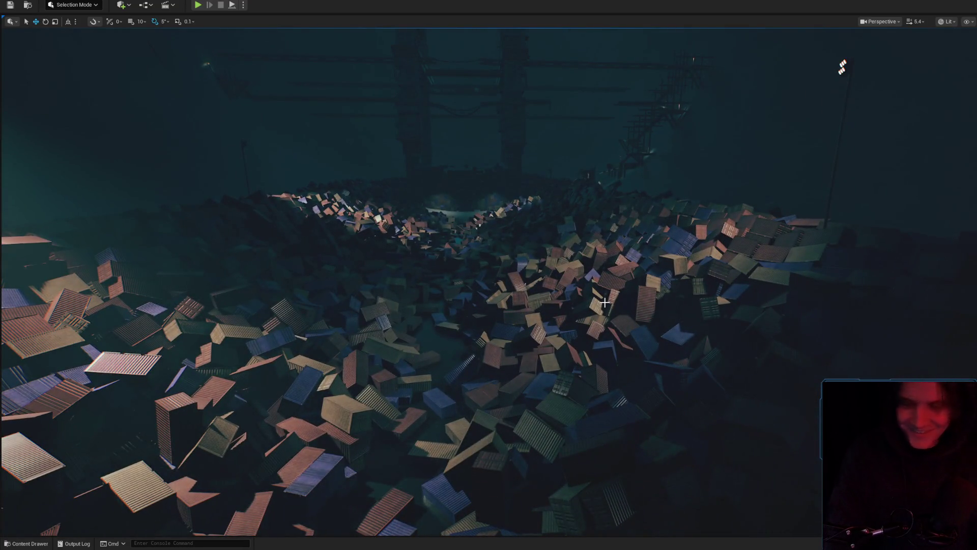
Fly over the book-strewn debris and along the chain-link fence walkway toward the dark building
{"action": "left_click_drag", "start_coordinate": [539, 326], "coordinate": [540, 285]}
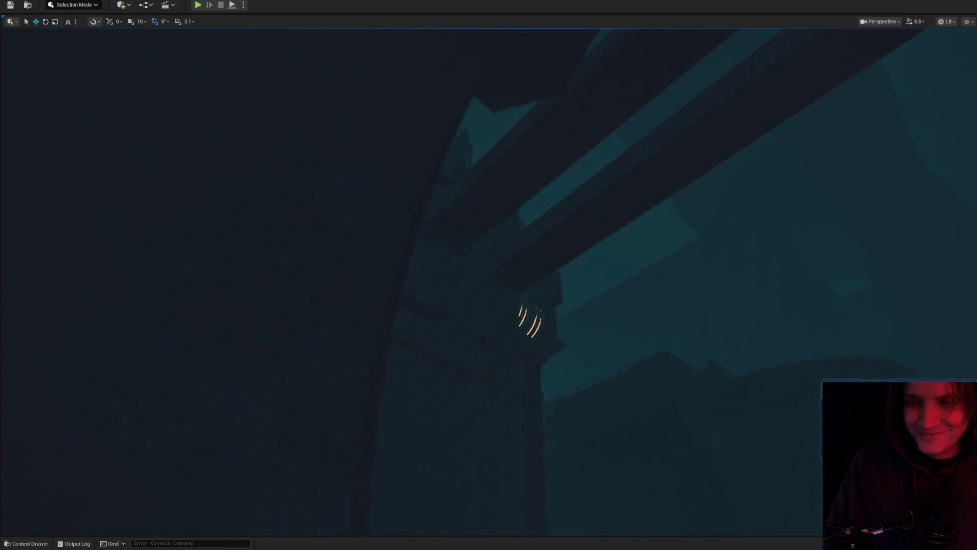
{"action": "scroll", "coordinate": [489, 274], "scroll_direction": "up", "scroll_amount": 2}
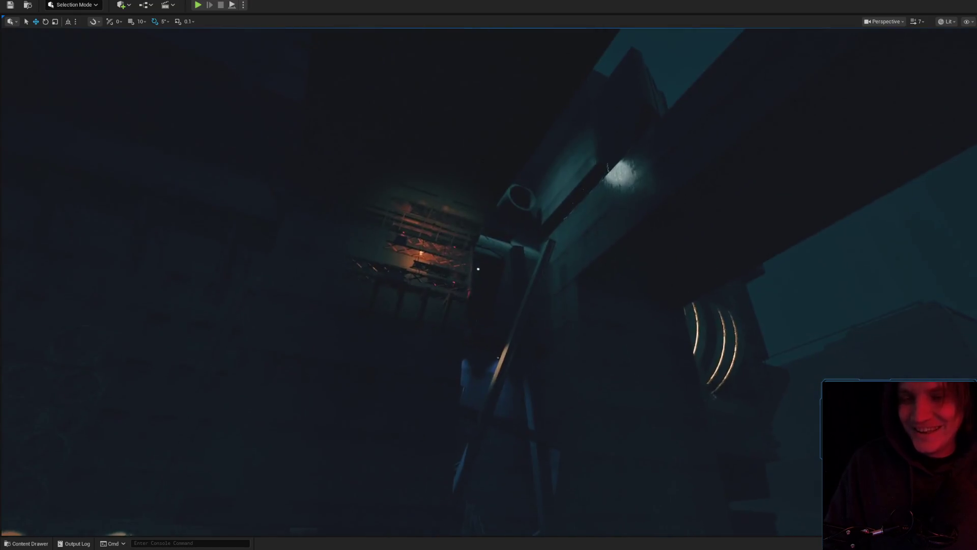
{"action": "scroll", "coordinate": [489, 275], "scroll_direction": "down", "scroll_amount": 2}
{"action": "scroll", "coordinate": [489, 274], "scroll_direction": "down", "scroll_amount": 2}
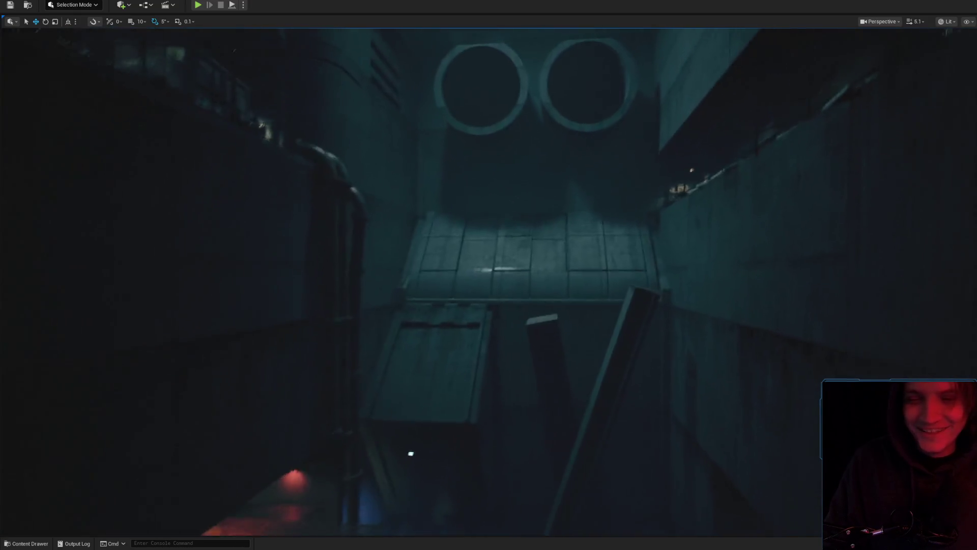
{"action": "key", "text": "w"}
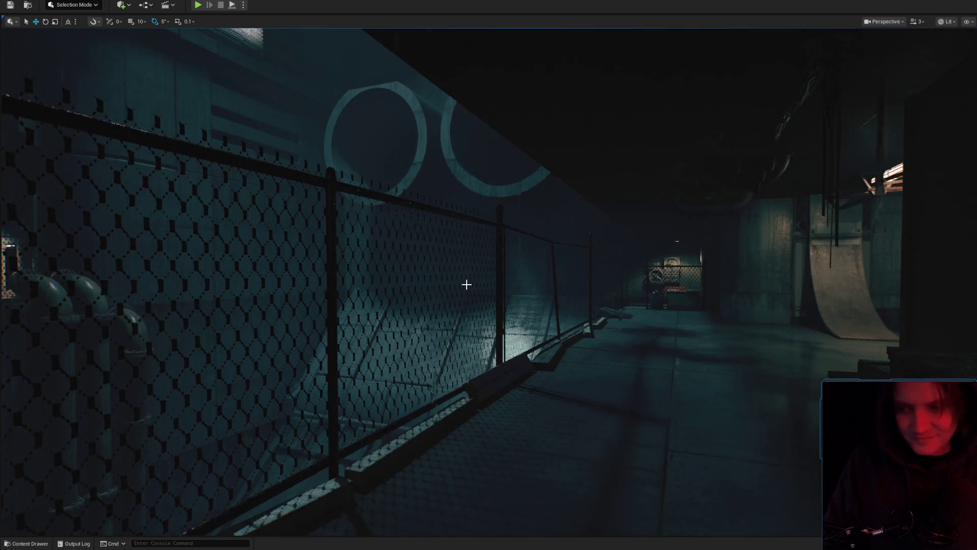
{"action": "key", "text": "w"}
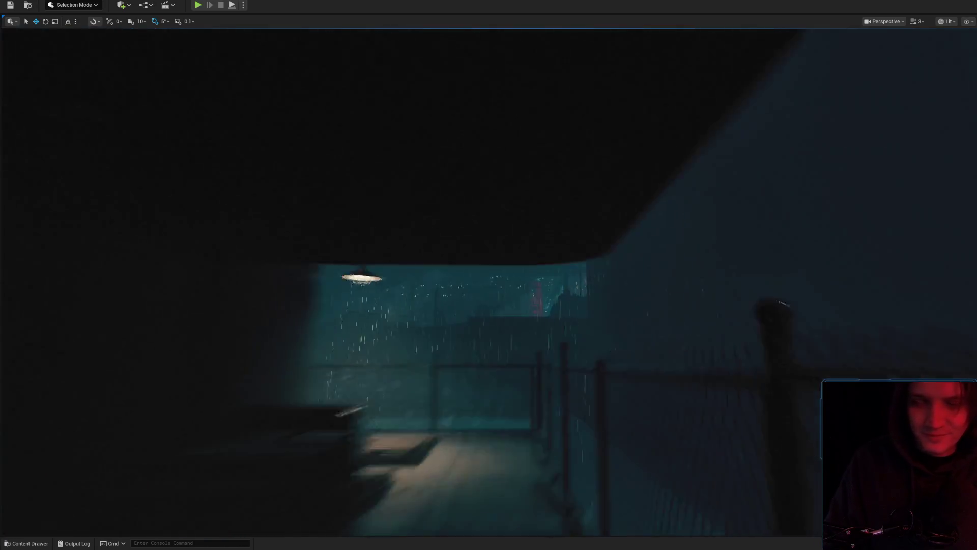
{"action": "key", "text": "w"}
{"action": "scroll", "coordinate": [489, 274], "scroll_direction": "down", "scroll_amount": 1}
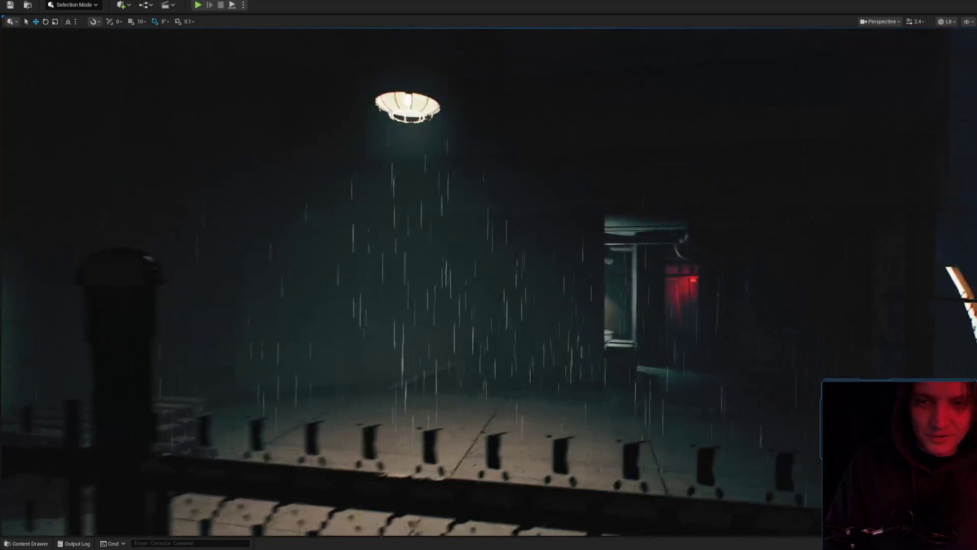
{"action": "scroll", "coordinate": [488, 275], "scroll_direction": "up", "scroll_amount": 2}
{"action": "key", "text": "s"}
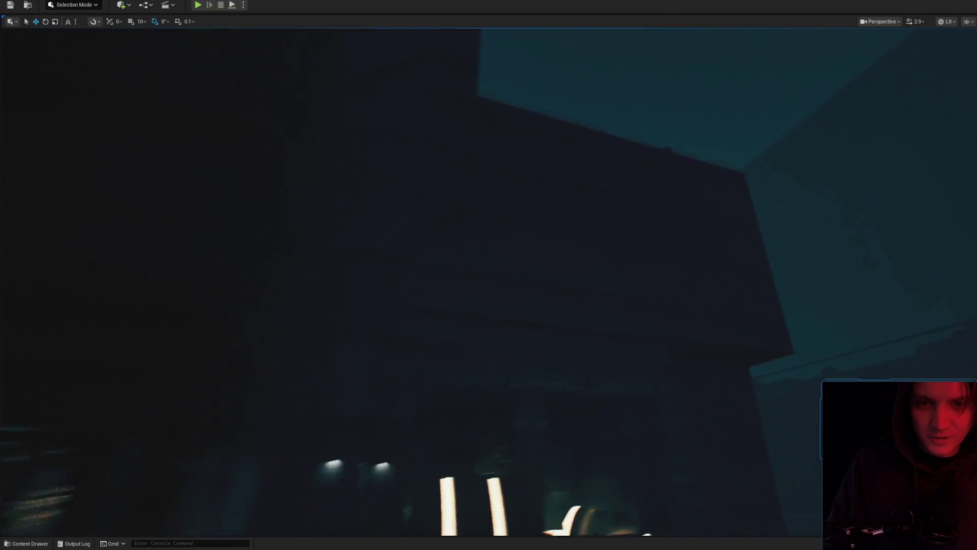
{"action": "scroll", "coordinate": [489, 275], "scroll_direction": "up", "scroll_amount": 2}
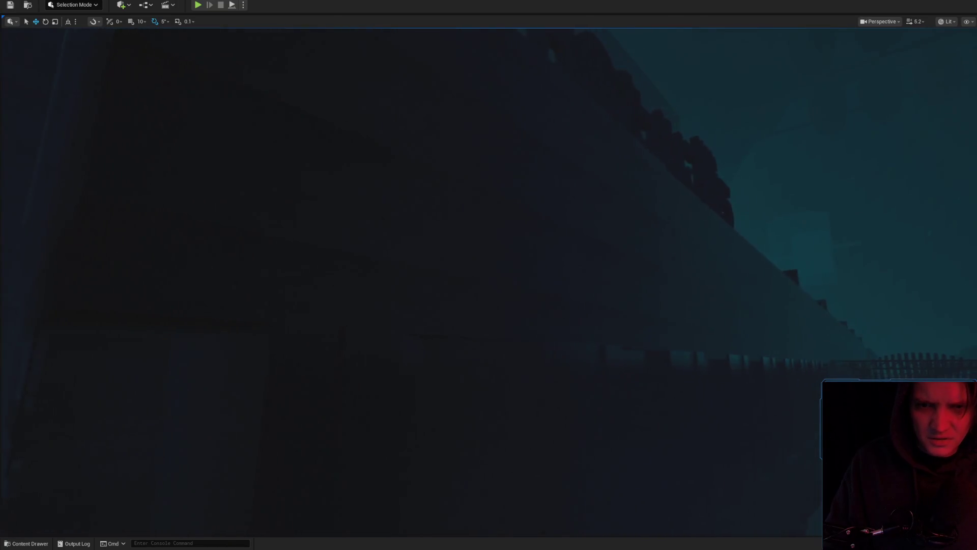
{"action": "scroll", "coordinate": [489, 275], "scroll_direction": "up", "scroll_amount": 1}
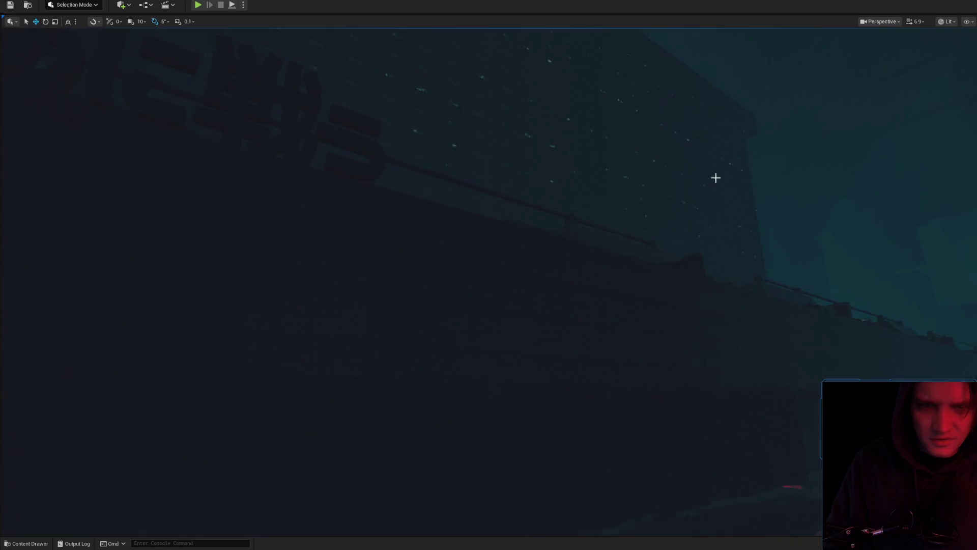
Fly down the canal to the railing bridge and switch the viewport to Unlit
{"action": "key", "text": "w"}
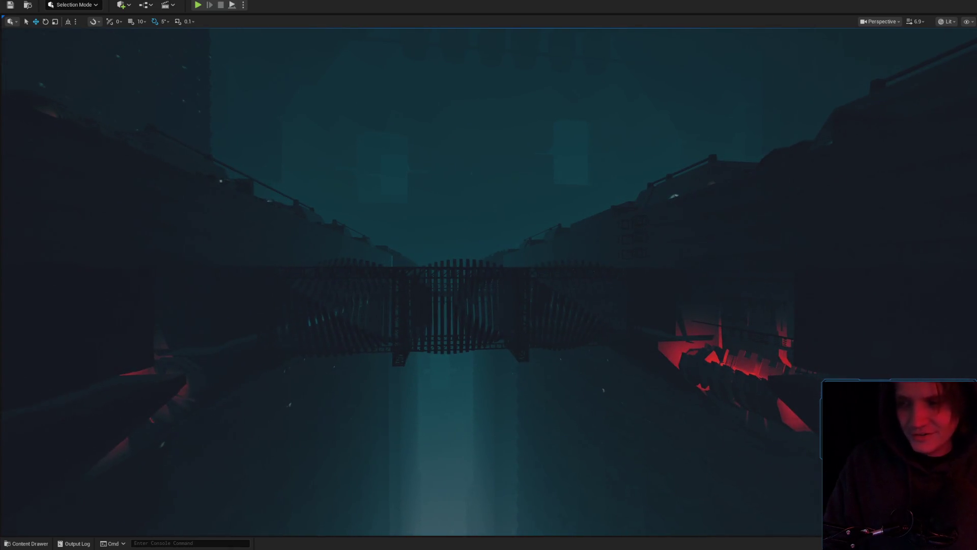
{"action": "scroll", "coordinate": [488, 274], "scroll_direction": "up", "scroll_amount": 1}
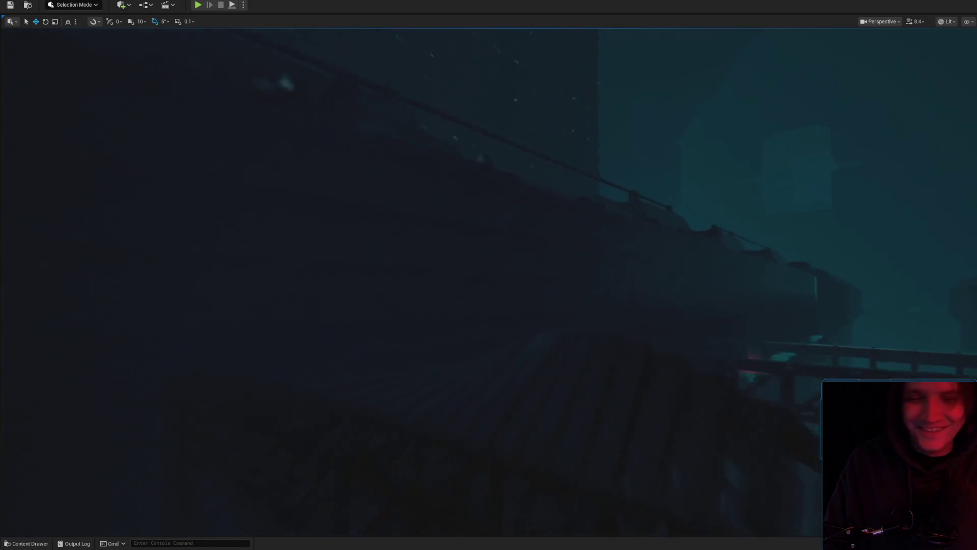
{"action": "key", "text": "w"}
{"action": "left_click", "coordinate": [965, 61]}
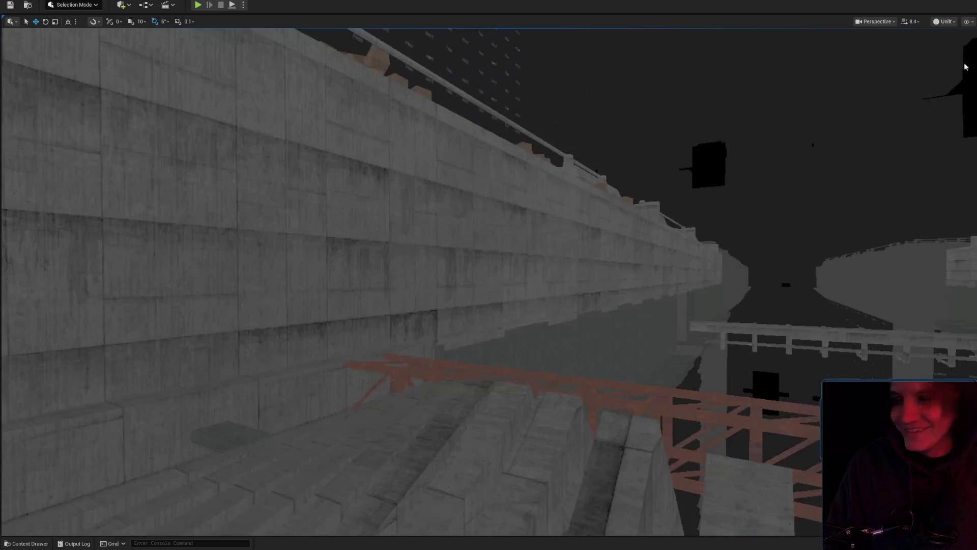
Select the shipping container, focus on it, and open its mesh in the Static Mesh Editor
{"action": "key", "text": "w"}
{"action": "scroll", "coordinate": [489, 275], "scroll_direction": "down", "scroll_amount": 2}
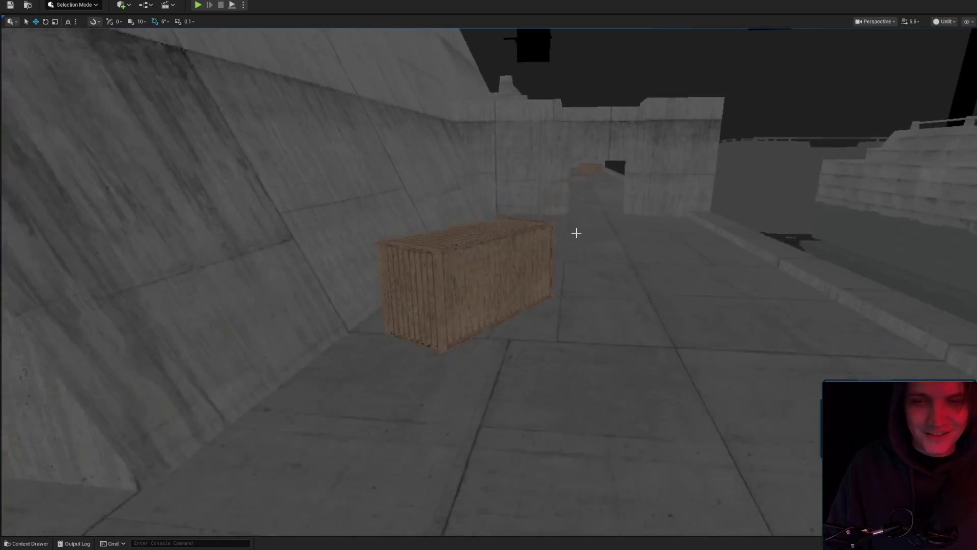
{"action": "left_click", "coordinate": [504, 246]}
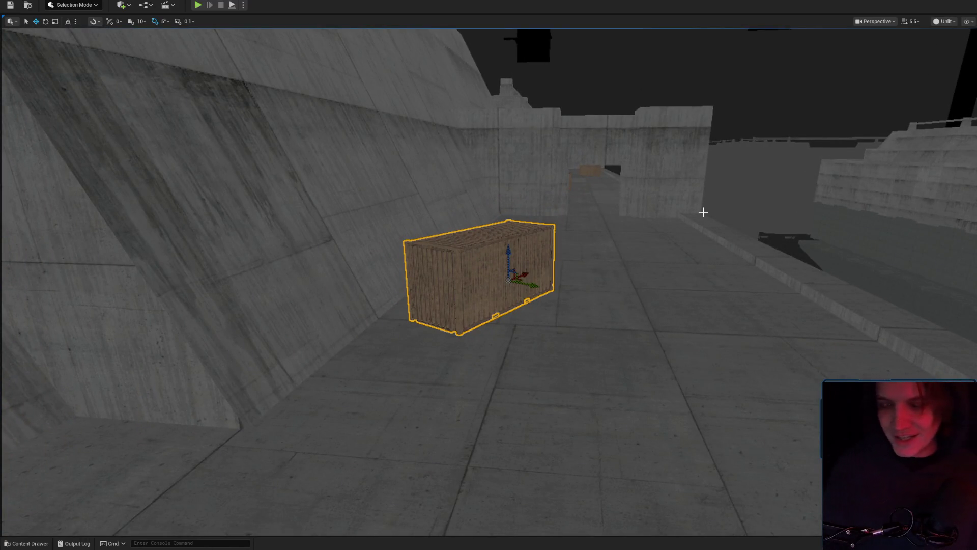
{"action": "key", "text": "f"}
{"action": "key", "text": "ctrl+e"}
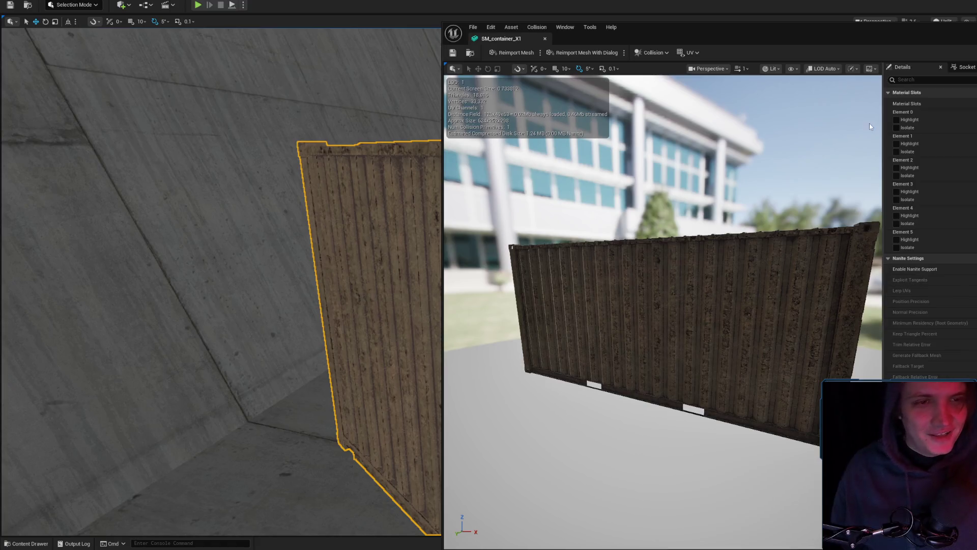
{"action": "mouse_move", "coordinate": [546, 78]}
{"action": "left_mouse_down"}
{"action": "mouse_move", "coordinate": [448, 89]}
{"action": "mouse_move", "coordinate": [545, 77]}
{"action": "mouse_move", "coordinate": [791, 232]}
{"action": "left_mouse_up"}
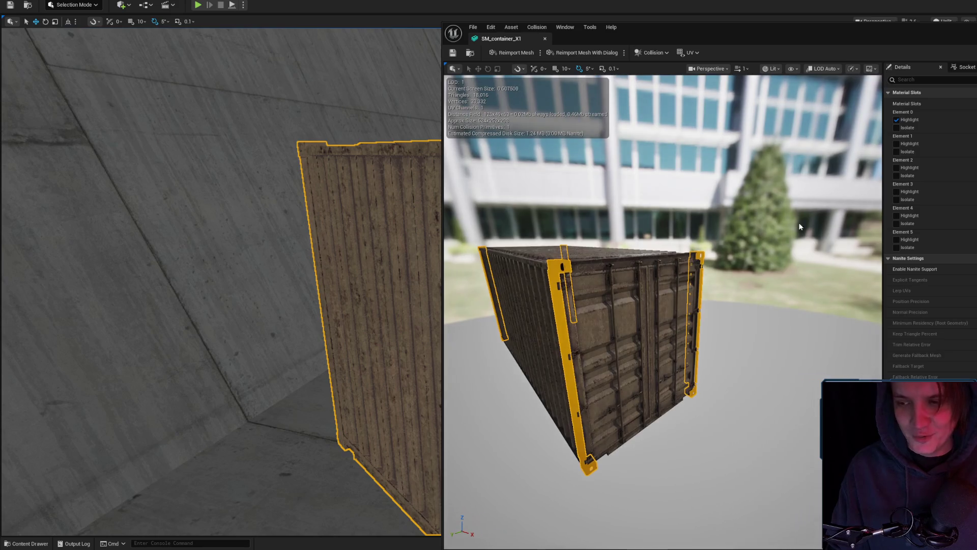
Toggle Highlight and Isolate for each material slot to see which container parts it covers
{"action": "left_click", "coordinate": [897, 120]}
{"action": "left_click", "coordinate": [897, 120]}
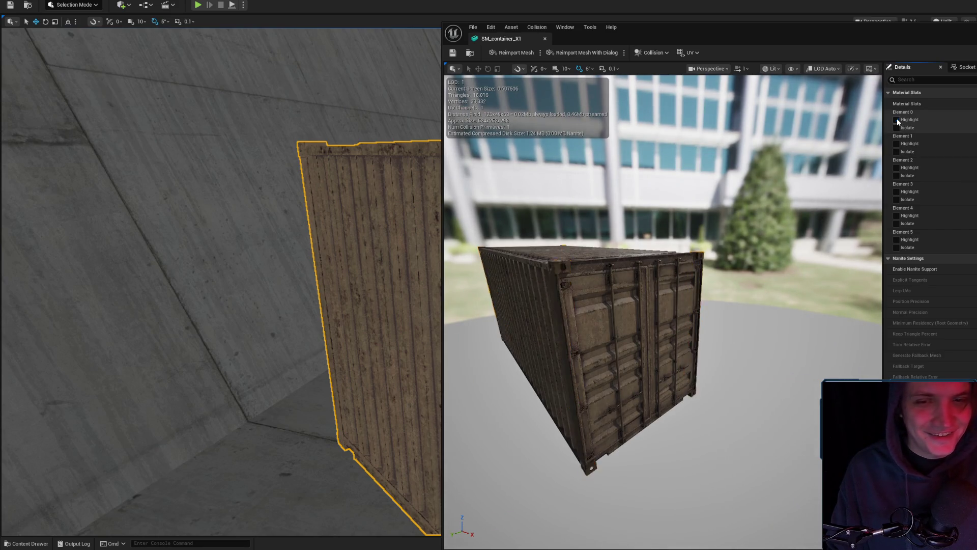
{"action": "left_click", "coordinate": [897, 127]}
{"action": "left_click", "coordinate": [896, 127]}
{"action": "left_click", "coordinate": [896, 144]}
{"action": "left_click", "coordinate": [895, 143]}
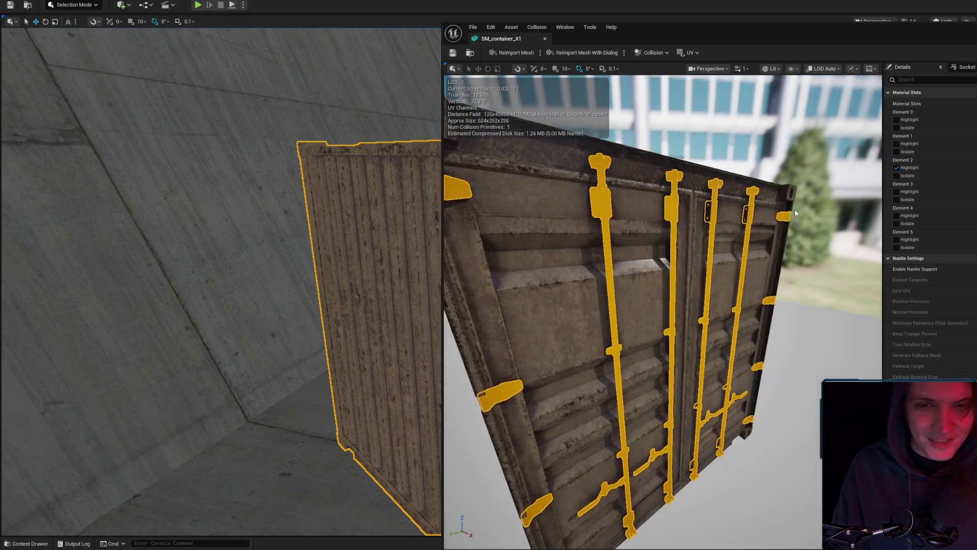
{"action": "left_click", "coordinate": [895, 170]}
{"action": "left_click", "coordinate": [895, 191]}
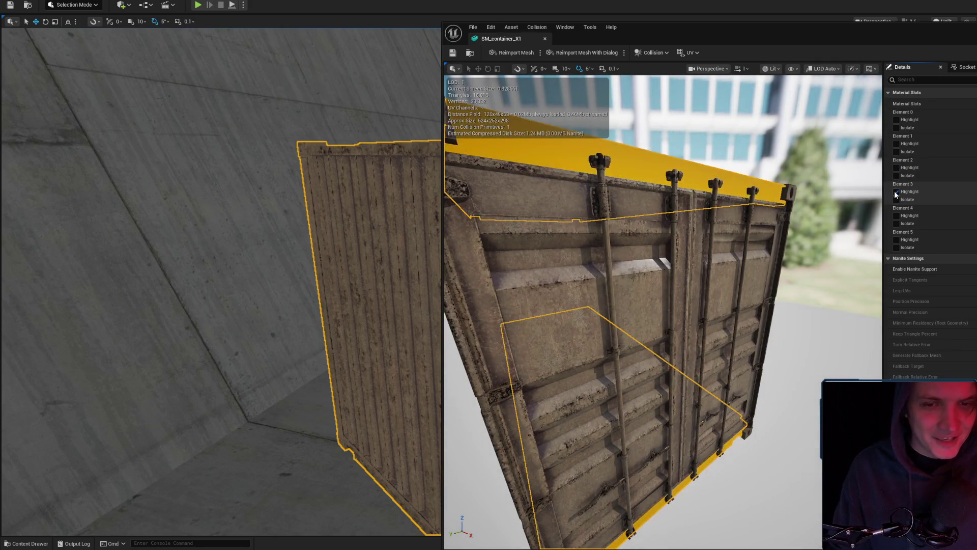
{"action": "left_click", "coordinate": [894, 192]}
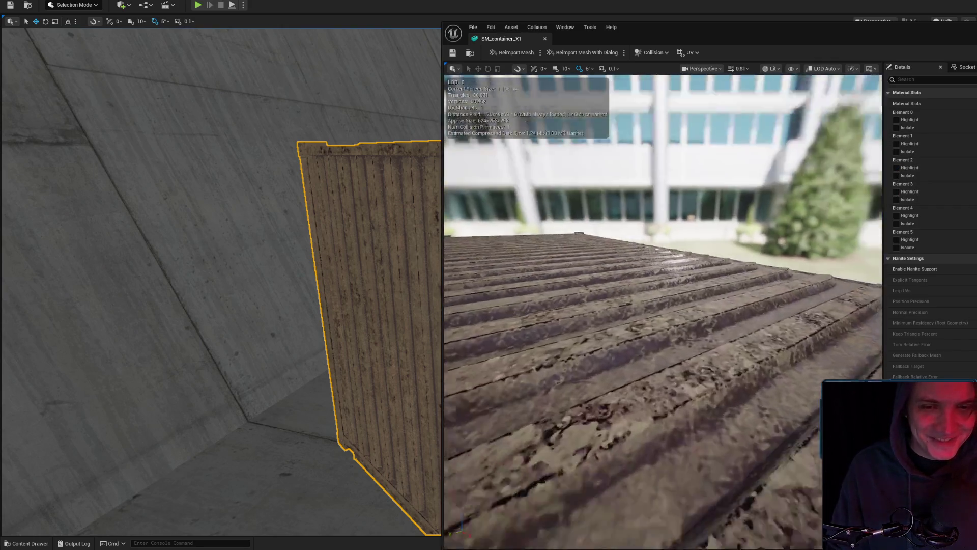
Orbit the preview toward the container roof, then fly the level view into the crate pile
{"action": "left_click_drag", "start_coordinate": [695, 209], "coordinate": [696, 209]}
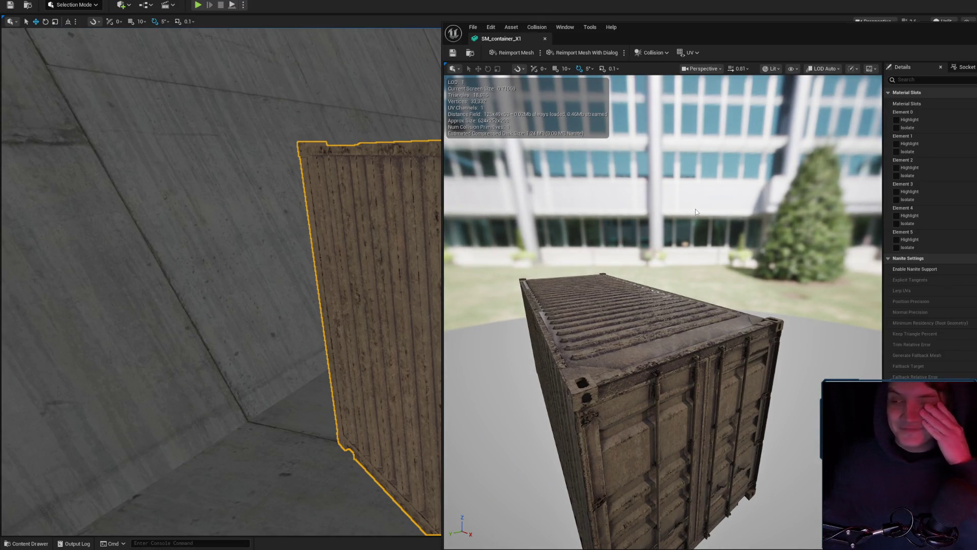
{"action": "left_click_drag", "start_coordinate": [696, 209], "coordinate": [593, 280]}
{"action": "left_click_drag", "start_coordinate": [656, 307], "coordinate": [656, 306]}
{"action": "left_click_drag", "start_coordinate": [592, 354], "coordinate": [593, 354]}
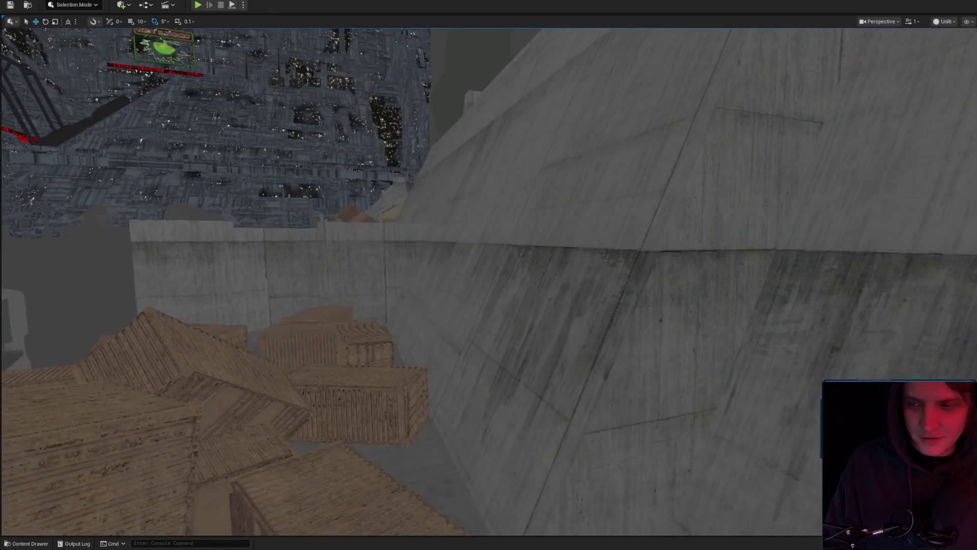
Preview the level in Lit view mode, then switch back to Unlit
{"action": "left_click", "coordinate": [955, 53]}
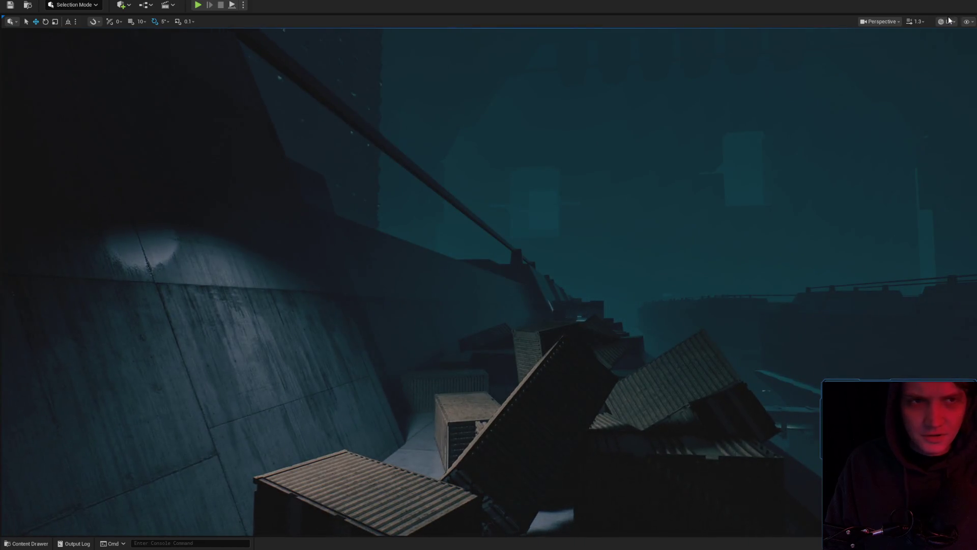
{"action": "left_click", "coordinate": [965, 61]}
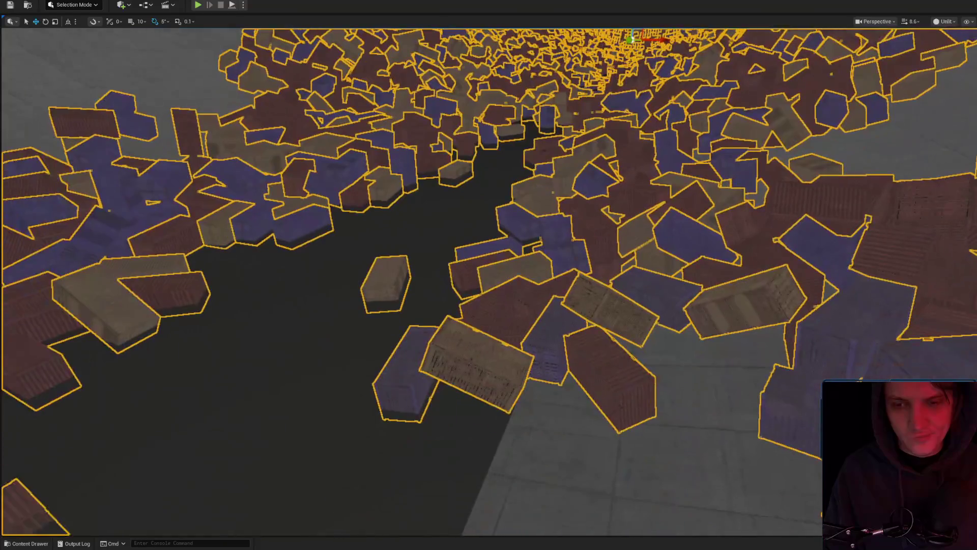
Fly in and out over the container pile, picking crates then clearing the selection
{"action": "key", "text": "Escape"}
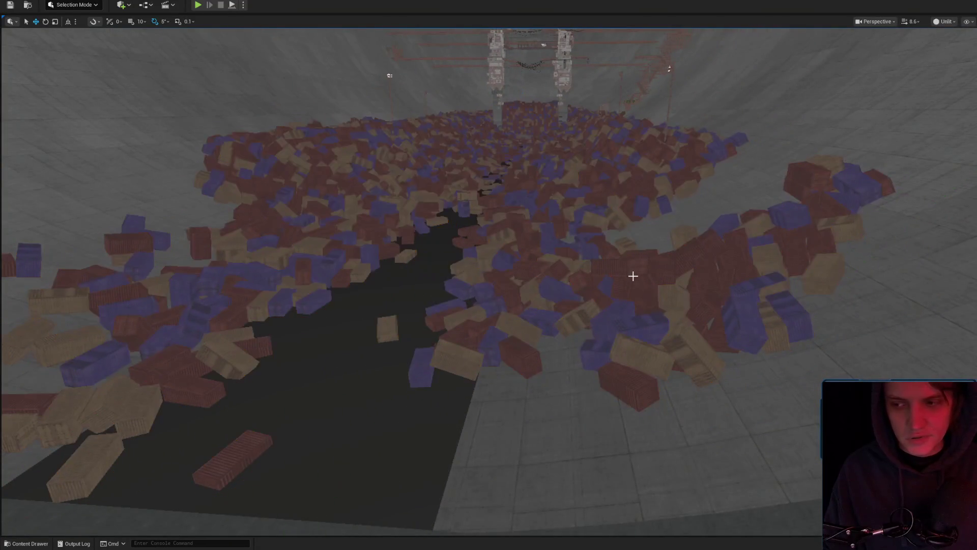
{"action": "key", "text": "w"}
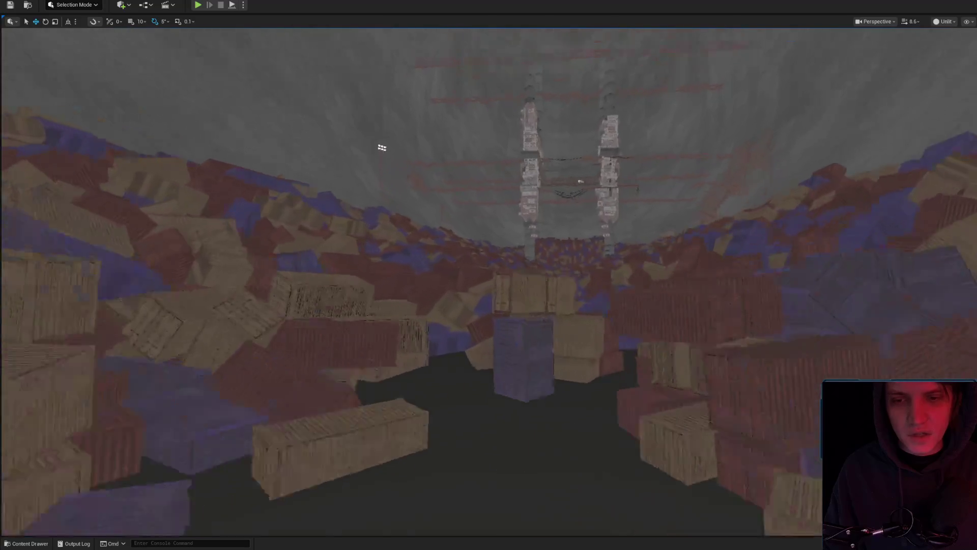
{"action": "key", "text": "s"}
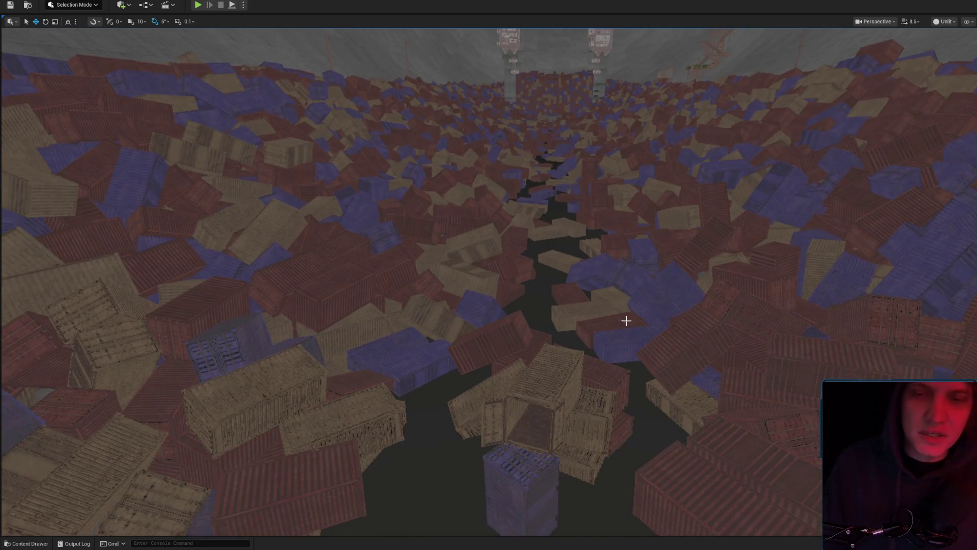
{"action": "left_click", "coordinate": [628, 318]}
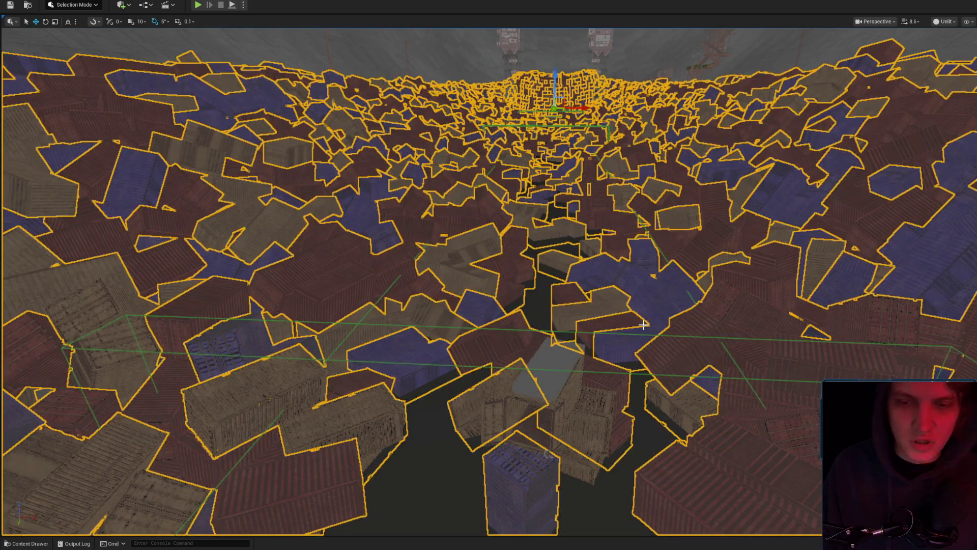
{"action": "key", "text": "Escape"}
{"action": "key", "text": "w"}
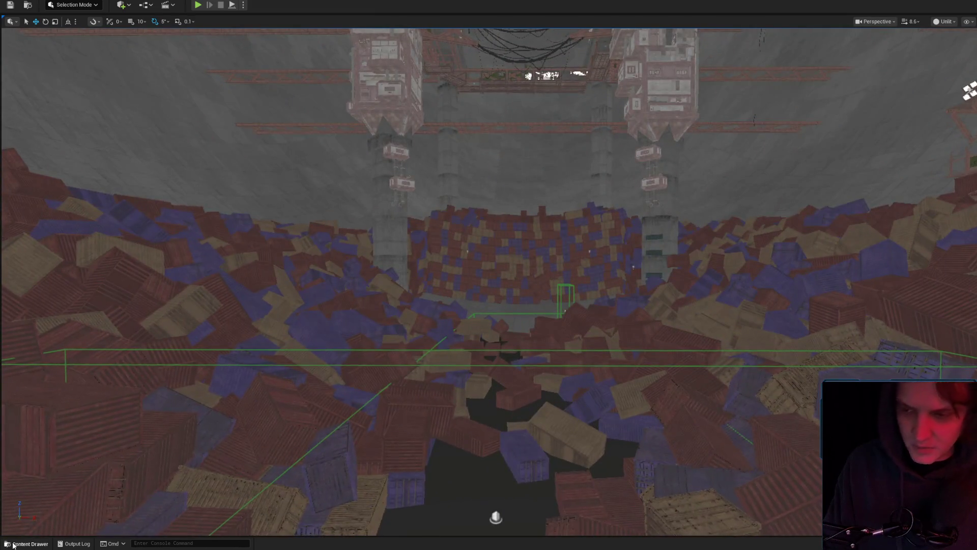
Select the container wall and corridor clusters, then orbit the container mesh preview to a top view
{"action": "left_click", "coordinate": [27, 543]}
{"action": "left_click", "coordinate": [685, 522]}
{"action": "mouse_move", "coordinate": [701, 227]}
{"action": "left_mouse_down"}
{"action": "mouse_move", "coordinate": [627, 308]}
{"action": "mouse_move", "coordinate": [590, 269]}
{"action": "mouse_move", "coordinate": [586, 234]}
{"action": "mouse_move", "coordinate": [631, 307]}
{"action": "left_mouse_up"}
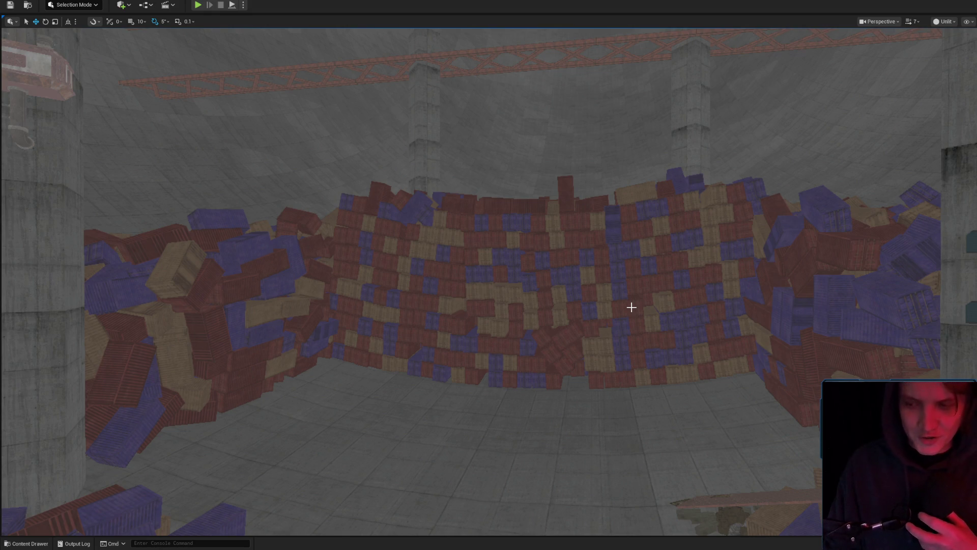
{"action": "mouse_move", "coordinate": [632, 307]}
{"action": "left_mouse_down"}
{"action": "mouse_move", "coordinate": [613, 298]}
{"action": "mouse_move", "coordinate": [610, 277]}
{"action": "mouse_move", "coordinate": [631, 307]}
{"action": "left_mouse_up"}
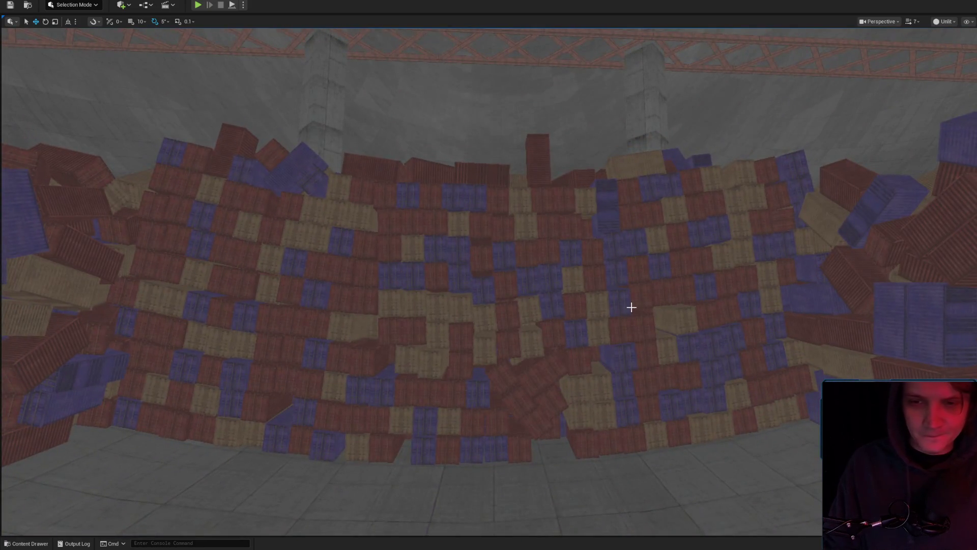
{"action": "left_click", "coordinate": [632, 307]}
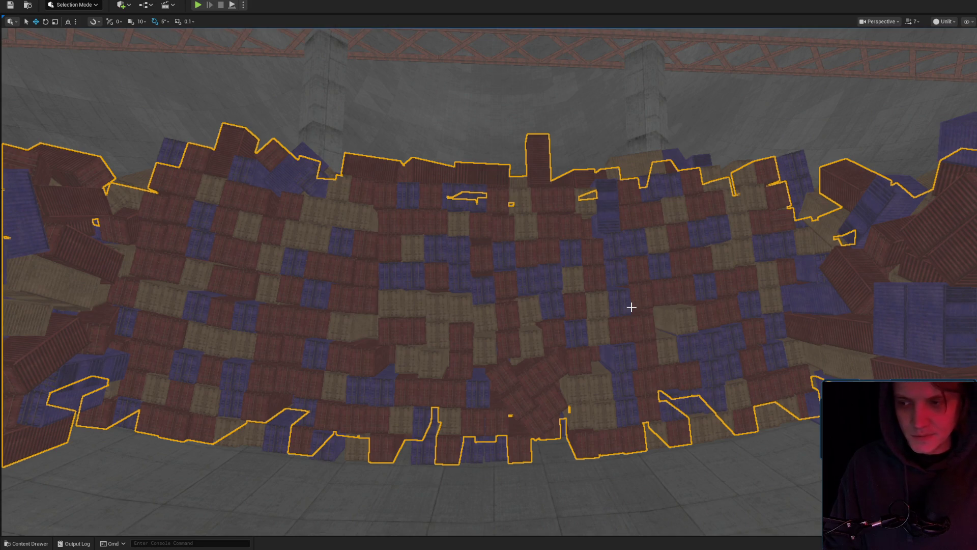
{"action": "mouse_move", "coordinate": [631, 307]}
{"action": "left_mouse_down"}
{"action": "mouse_move", "coordinate": [605, 303]}
{"action": "mouse_move", "coordinate": [617, 312]}
{"action": "left_mouse_up"}
{"action": "left_click", "coordinate": [618, 312]}
{"action": "left_click_drag", "start_coordinate": [491, 454], "coordinate": [491, 454]}
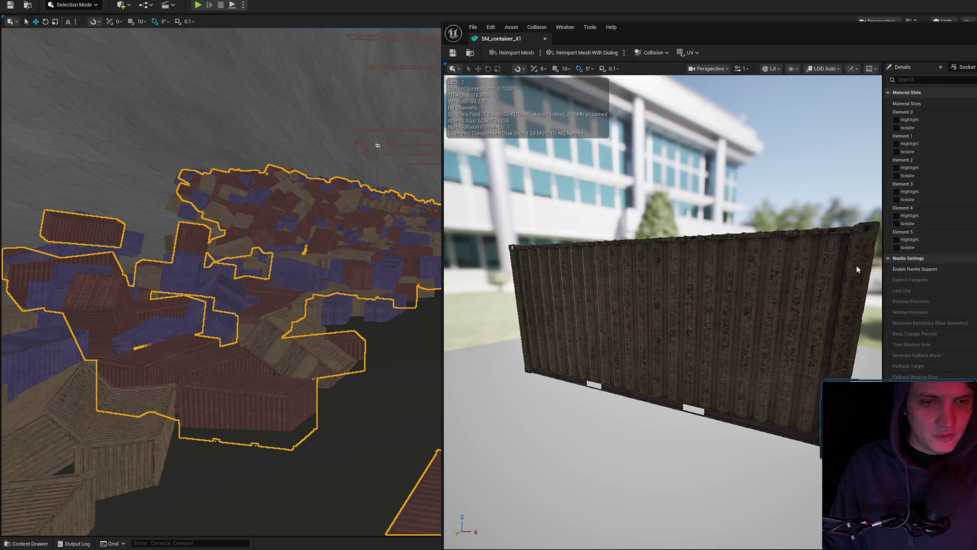
{"action": "mouse_move", "coordinate": [661, 306]}
{"action": "left_mouse_down"}
{"action": "mouse_move", "coordinate": [647, 387]}
{"action": "mouse_move", "coordinate": [662, 384]}
{"action": "left_mouse_up"}
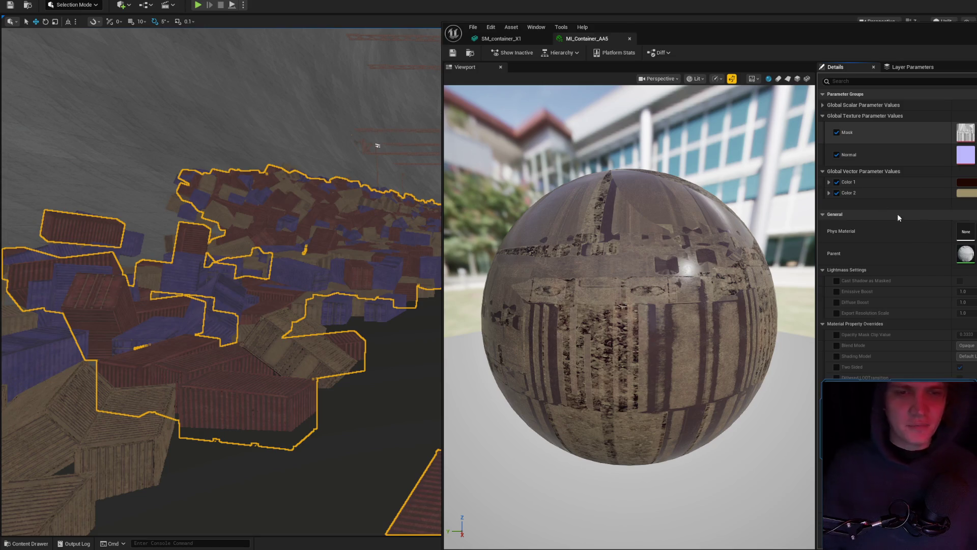
Open the MM_Container parent material and pan its graph to the Mask and Color 2 parameters
{"action": "double_click", "coordinate": [973, 254]}
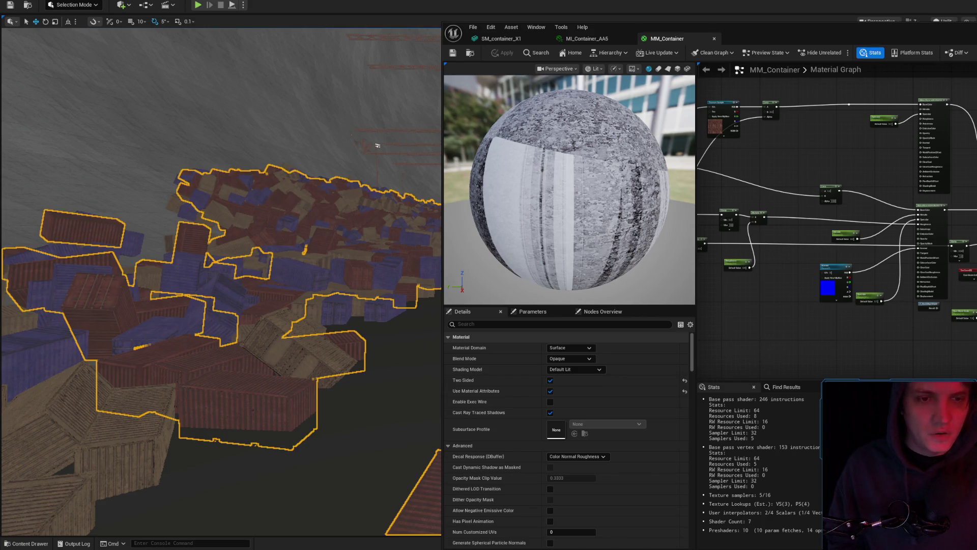
{"action": "scroll", "coordinate": [804, 232], "scroll_direction": "up", "scroll_amount": 4}
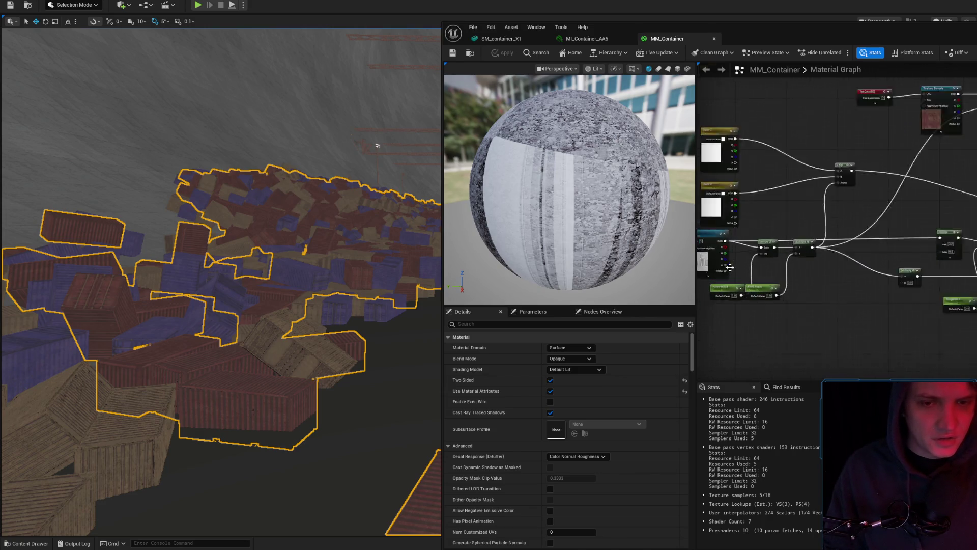
{"action": "left_click_drag", "start_coordinate": [831, 282], "coordinate": [973, 294]}
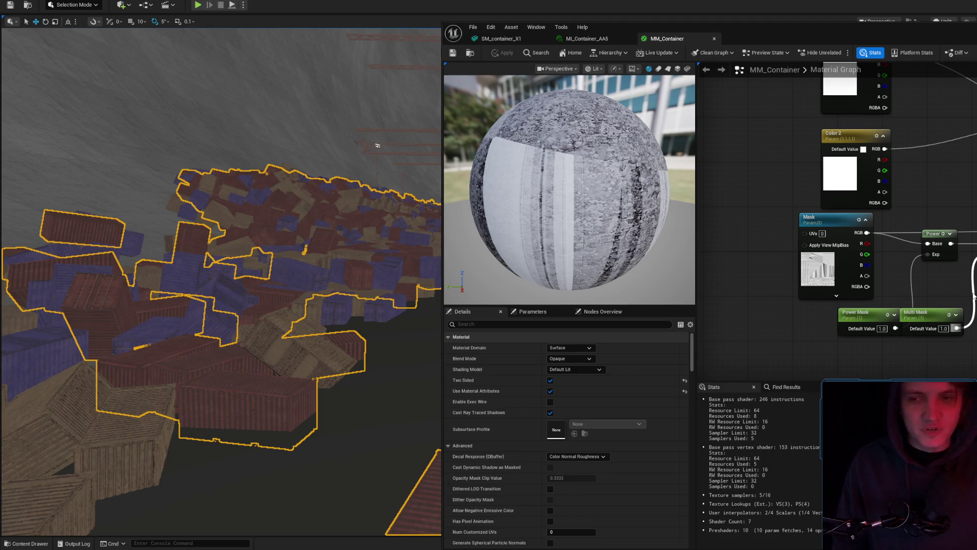
Return to the SM_container_X1 mesh and orbit its front and long side
{"action": "left_click", "coordinate": [613, 39]}
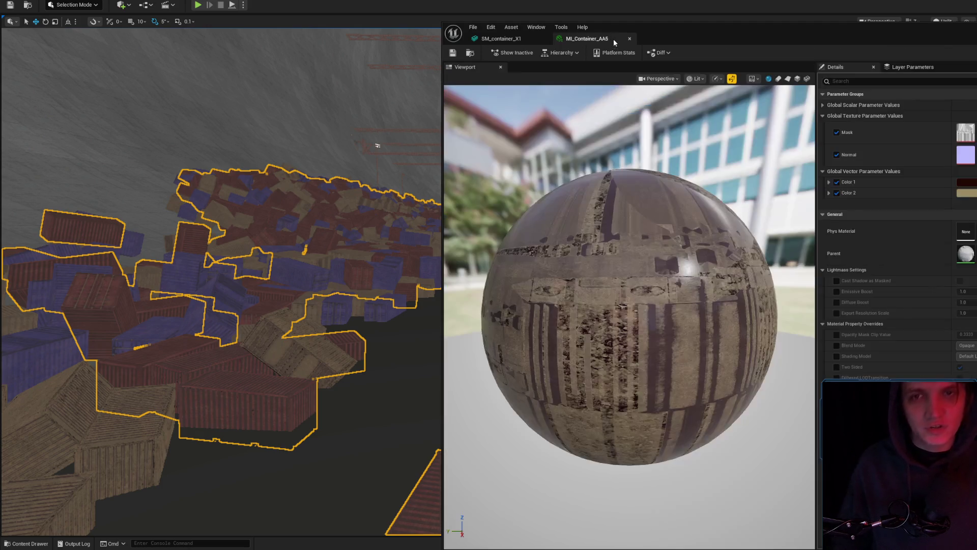
{"action": "left_click", "coordinate": [502, 38]}
{"action": "mouse_move", "coordinate": [662, 305]}
{"action": "left_mouse_down"}
{"action": "mouse_move", "coordinate": [712, 315]}
{"action": "mouse_move", "coordinate": [763, 305]}
{"action": "mouse_move", "coordinate": [789, 285]}
{"action": "left_mouse_up"}
{"action": "mouse_move", "coordinate": [662, 306]}
{"action": "left_mouse_down"}
{"action": "mouse_move", "coordinate": [637, 229]}
{"action": "mouse_move", "coordinate": [662, 315]}
{"action": "mouse_move", "coordinate": [702, 321]}
{"action": "mouse_move", "coordinate": [667, 300]}
{"action": "mouse_move", "coordinate": [682, 270]}
{"action": "left_mouse_up"}
{"action": "mouse_move", "coordinate": [662, 305]}
{"action": "left_mouse_down"}
{"action": "mouse_move", "coordinate": [662, 326]}
{"action": "mouse_move", "coordinate": [733, 321]}
{"action": "mouse_move", "coordinate": [662, 326]}
{"action": "mouse_move", "coordinate": [661, 336]}
{"action": "mouse_move", "coordinate": [693, 285]}
{"action": "mouse_move", "coordinate": [779, 288]}
{"action": "left_mouse_up"}
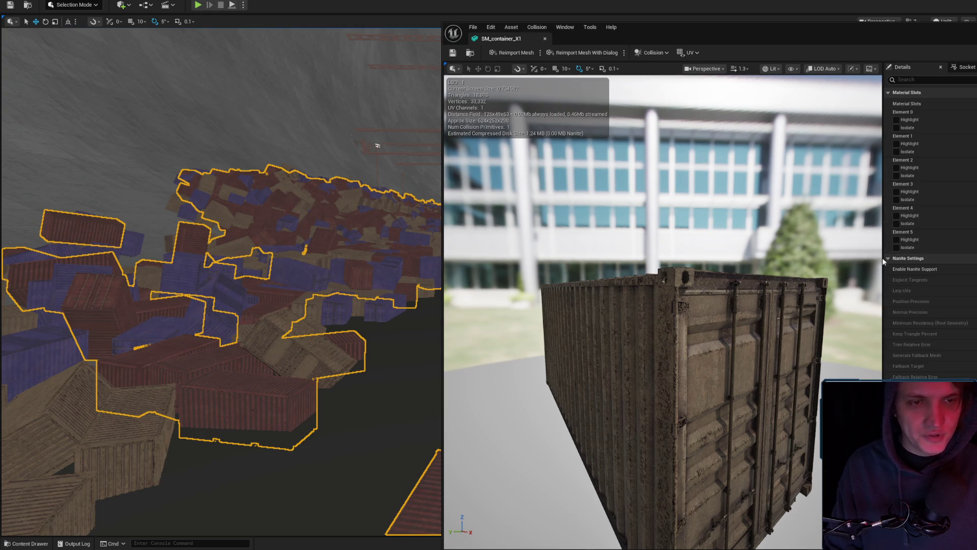
Highlight and isolate material Element 0, then isolate Element 1, restoring the full view each time
{"action": "mouse_move", "coordinate": [866, 265]}
{"action": "left_mouse_down"}
{"action": "mouse_move", "coordinate": [834, 310]}
{"action": "mouse_move", "coordinate": [840, 290]}
{"action": "mouse_move", "coordinate": [819, 285]}
{"action": "mouse_move", "coordinate": [804, 331]}
{"action": "mouse_move", "coordinate": [753, 334]}
{"action": "mouse_move", "coordinate": [753, 357]}
{"action": "left_mouse_up"}
{"action": "left_click", "coordinate": [896, 120]}
{"action": "left_click", "coordinate": [896, 120]}
{"action": "left_click", "coordinate": [897, 128]}
{"action": "left_click", "coordinate": [896, 128]}
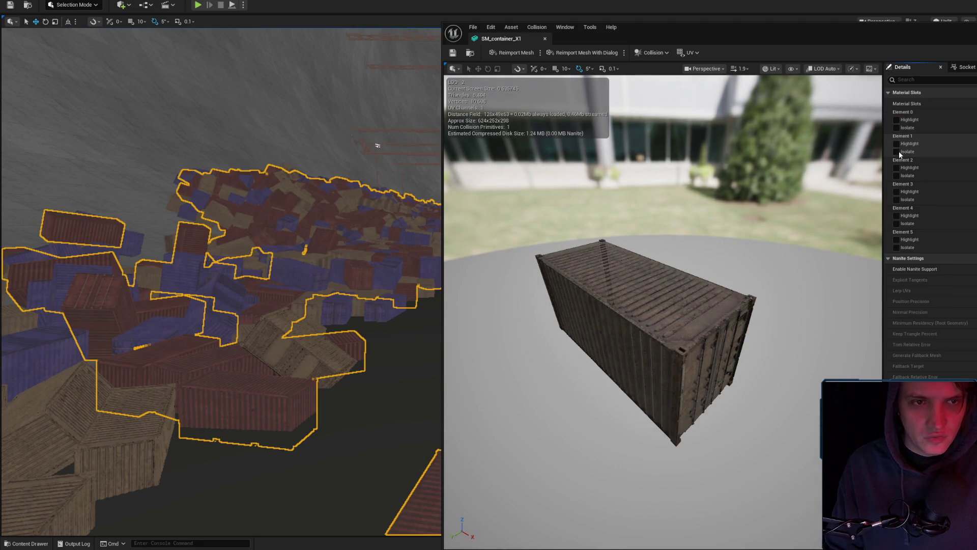
{"action": "left_click", "coordinate": [897, 151]}
{"action": "left_click", "coordinate": [897, 151]}
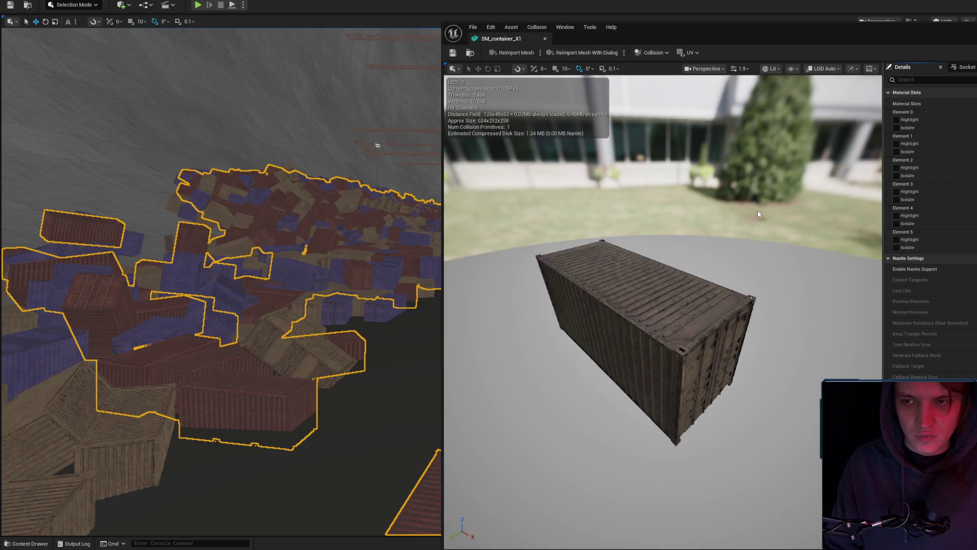
Orbit below the container's door end, then close the Static Mesh Editor and bring up the Content Drawer
{"action": "mouse_move", "coordinate": [662, 305]}
{"action": "left_mouse_down"}
{"action": "mouse_move", "coordinate": [672, 265]}
{"action": "mouse_move", "coordinate": [662, 346]}
{"action": "mouse_move", "coordinate": [642, 295]}
{"action": "mouse_move", "coordinate": [631, 315]}
{"action": "left_mouse_up"}
{"action": "left_click_drag", "start_coordinate": [729, 282], "coordinate": [729, 282]}
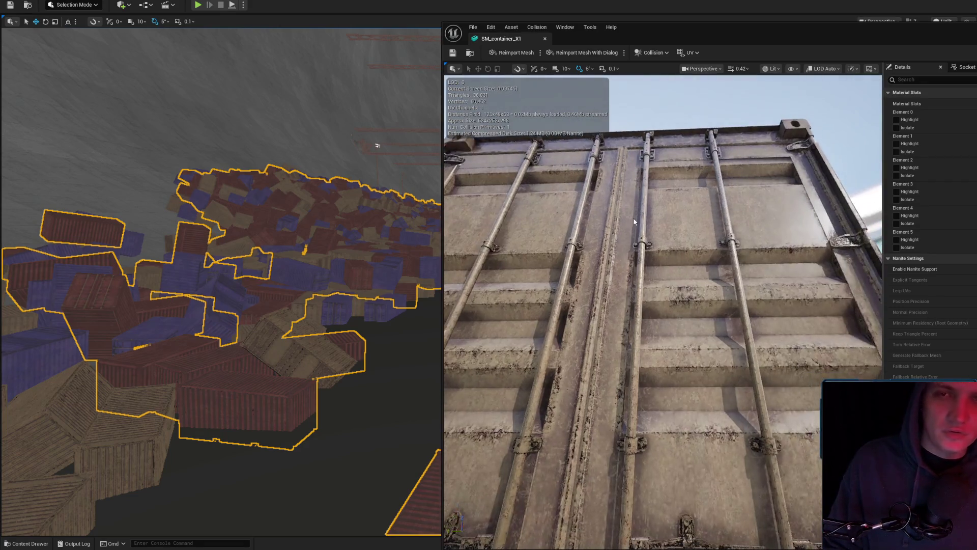
{"action": "left_click", "coordinate": [254, 290]}
{"action": "left_click", "coordinate": [29, 545]}
Filter the top-level Content folder to static meshes and search for container meshes
{"action": "scroll", "coordinate": [61, 387], "scroll_direction": "up", "scroll_amount": 5}
{"action": "left_click", "coordinate": [60, 362]}
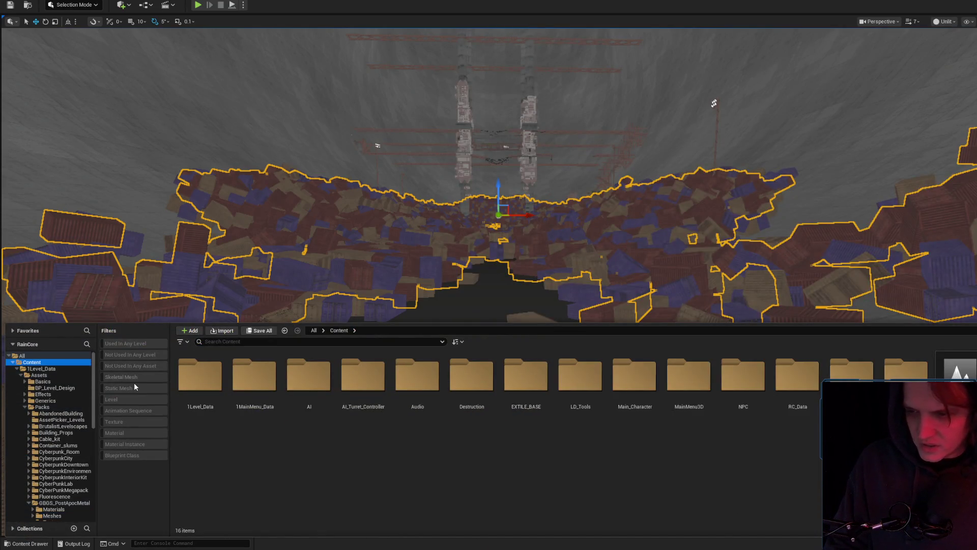
{"action": "left_click", "coordinate": [135, 388]}
{"action": "left_click", "coordinate": [272, 341]}
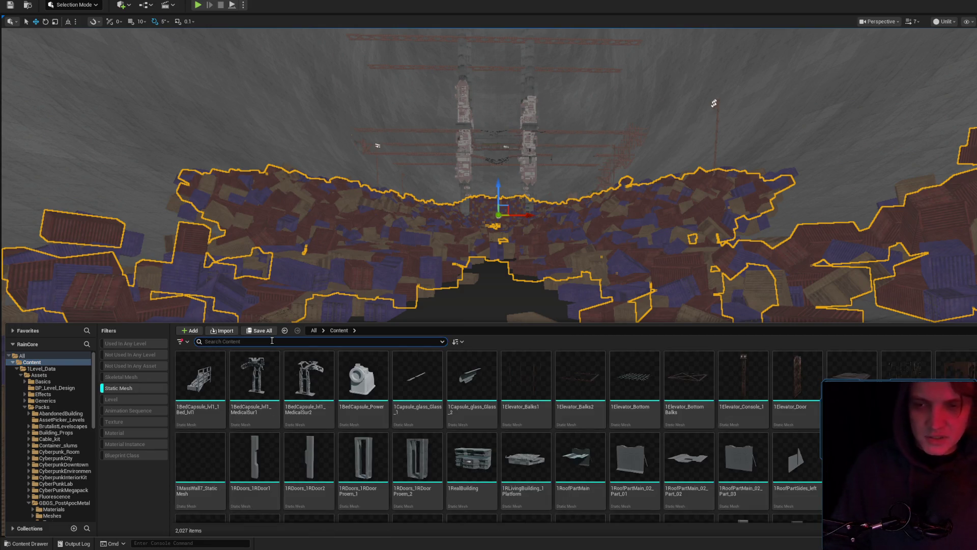
{"action": "type", "text": "R"}
{"action": "key", "text": "BackSpace"}
{"action": "type", "text": "c"}
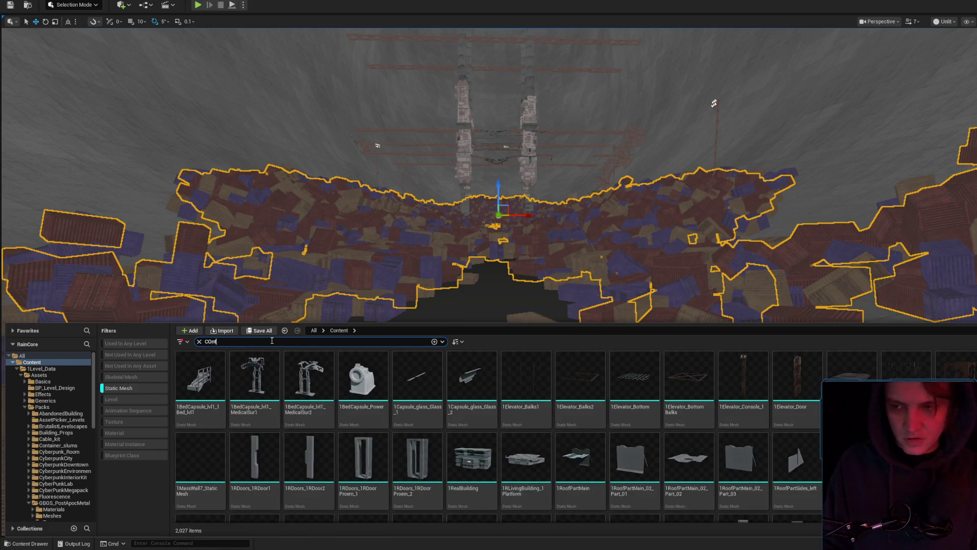
{"action": "type", "text": "ainer"}
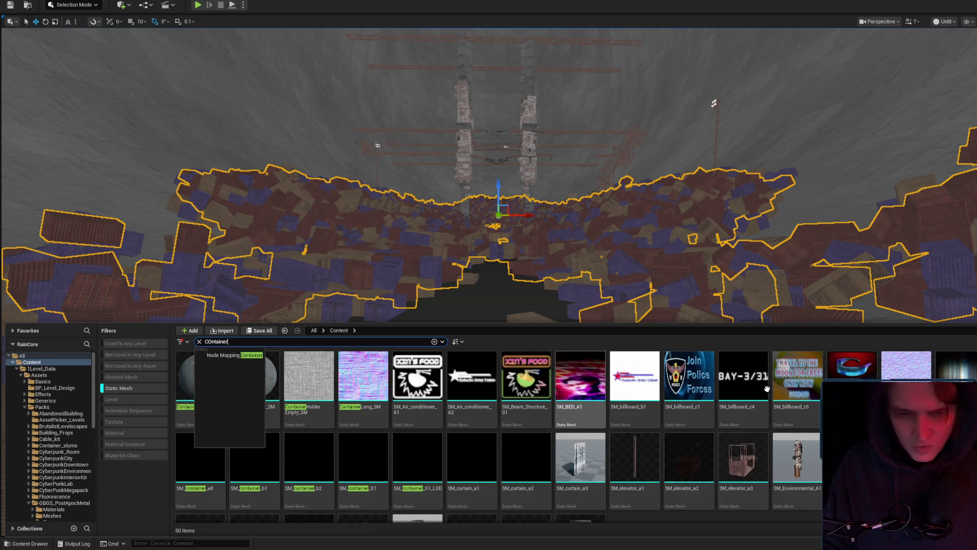
{"action": "scroll", "coordinate": [578, 432], "scroll_direction": "down", "scroll_amount": 1}
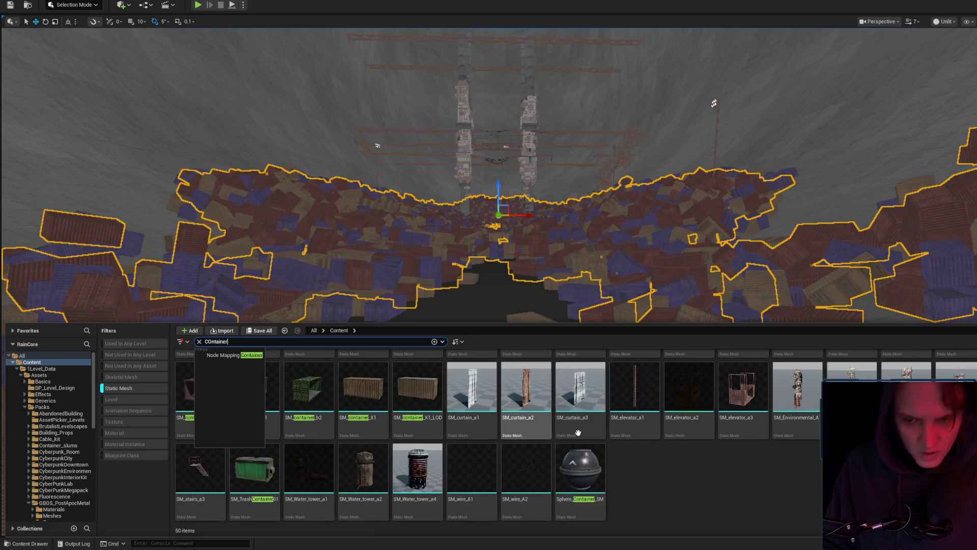
{"action": "scroll", "coordinate": [578, 432], "scroll_direction": "up", "scroll_amount": 1}
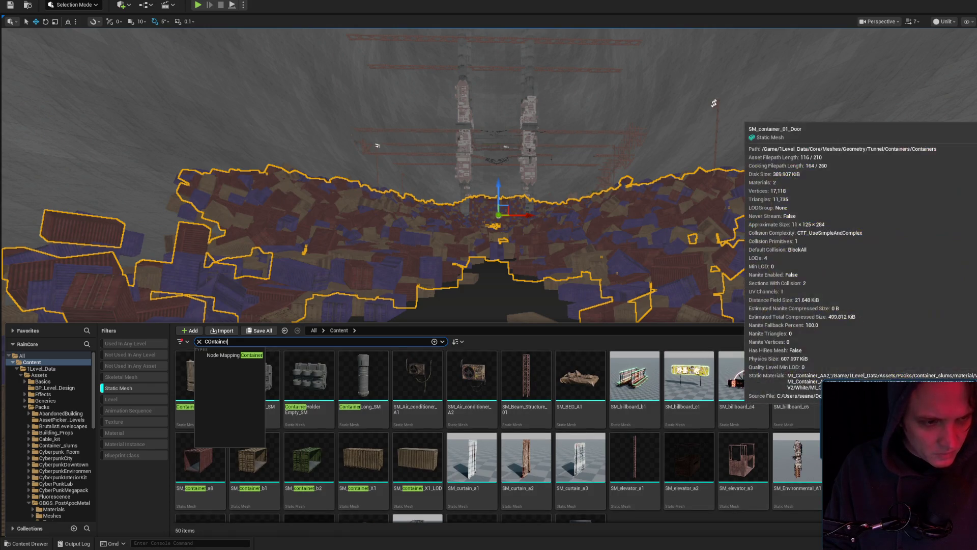
Select SM_container_b1 in the results, then close the Content Drawer and clear the selection
{"action": "left_click", "coordinate": [268, 464]}
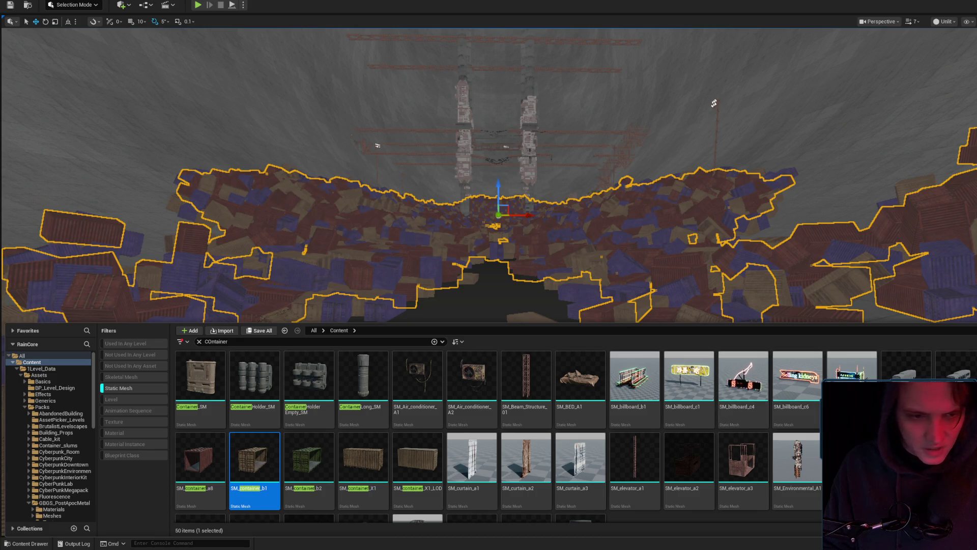
{"action": "scroll", "coordinate": [527, 436], "scroll_direction": "down", "scroll_amount": 1}
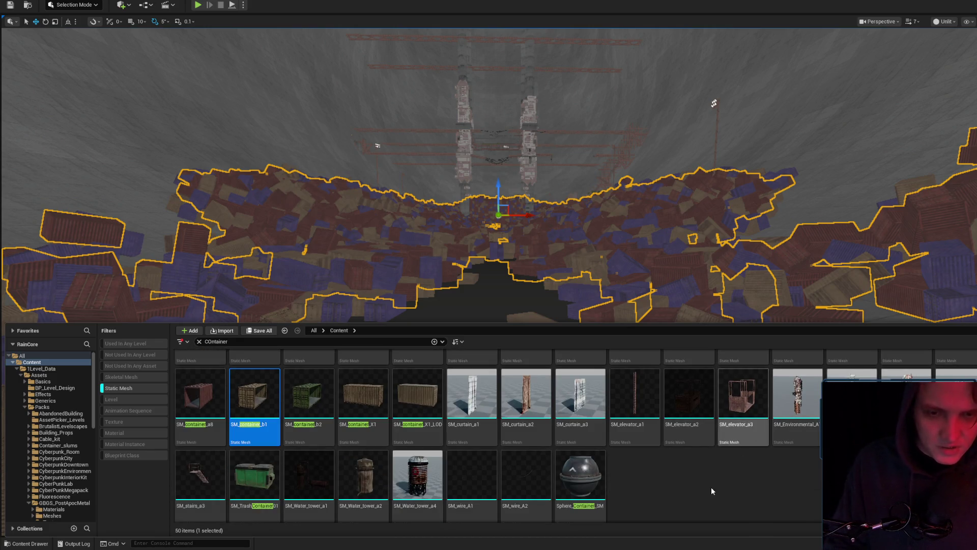
{"action": "scroll", "coordinate": [515, 435], "scroll_direction": "up", "scroll_amount": 1}
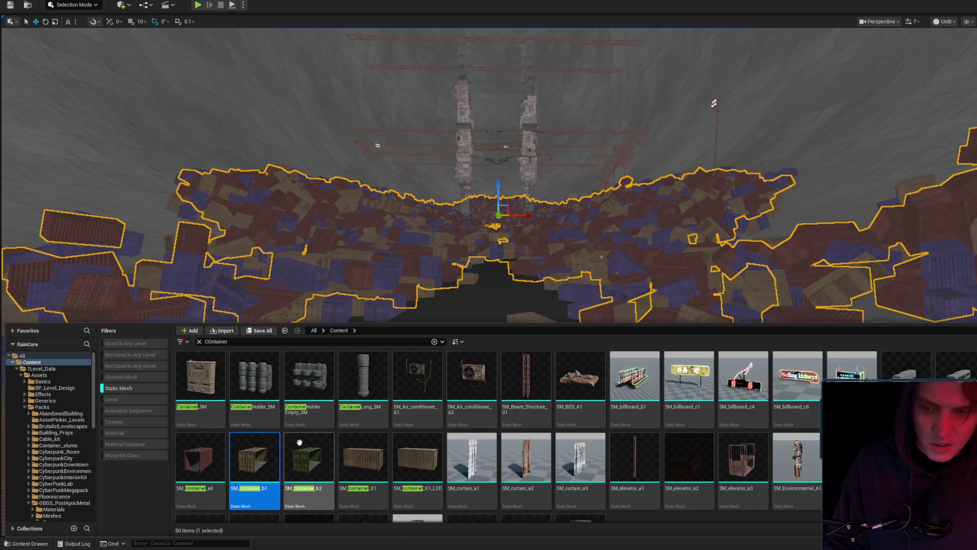
{"action": "scroll", "coordinate": [329, 466], "scroll_direction": "down", "scroll_amount": 1}
{"action": "key", "text": "ctrl+space"}
{"action": "key", "text": "Escape"}
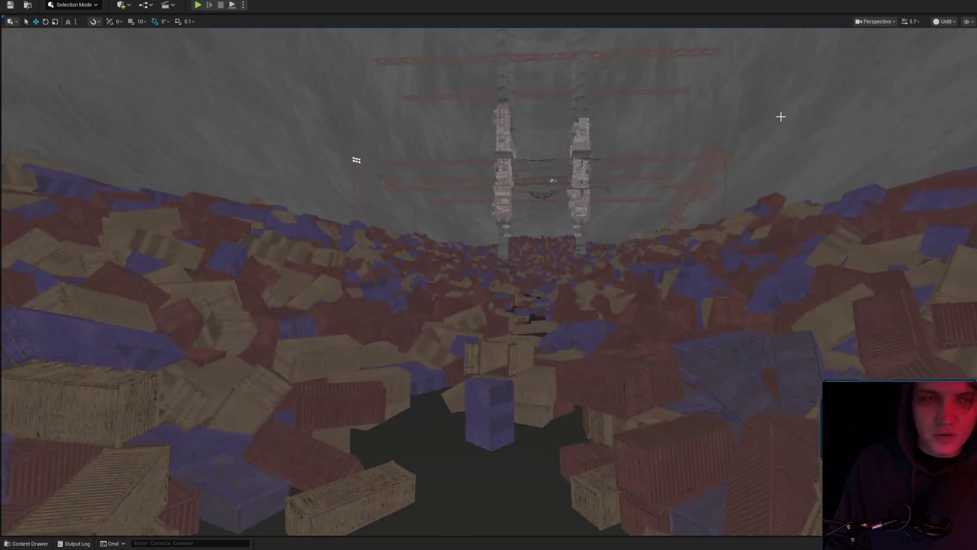
View the container field in Lit Wireframe, fly into it, then set View Mode back to Lit
{"action": "left_click", "coordinate": [946, 21]}
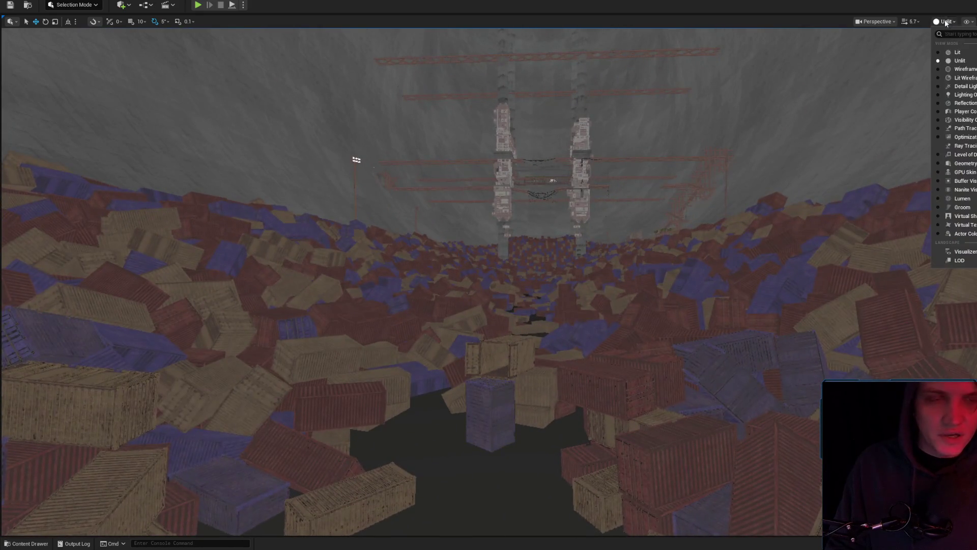
{"action": "left_click", "coordinate": [969, 71]}
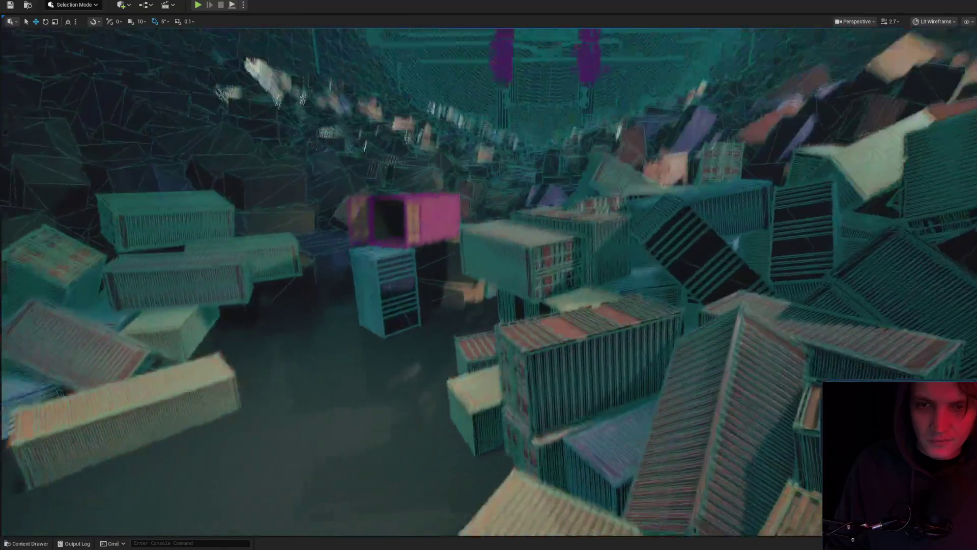
{"action": "key", "text": "w"}
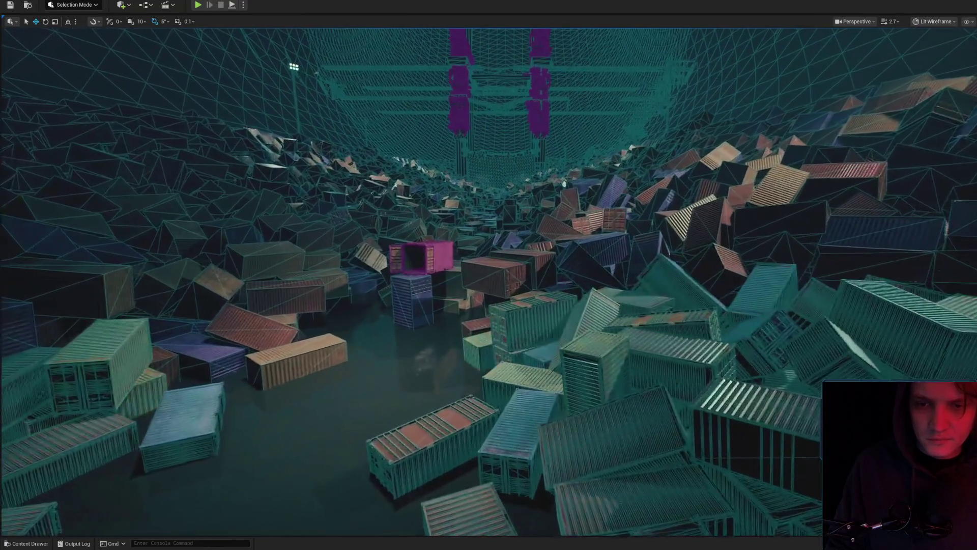
{"action": "scroll", "coordinate": [489, 280], "scroll_direction": "down", "scroll_amount": 1}
{"action": "left_click", "coordinate": [936, 52]}
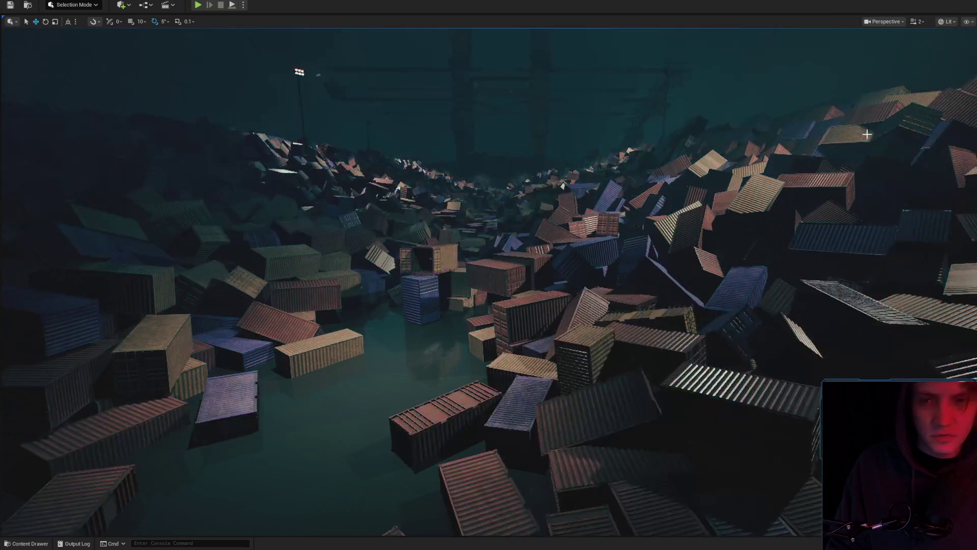
Fly the camera through the lit container field
{"action": "scroll", "coordinate": [489, 280], "scroll_direction": "down", "scroll_amount": 1}
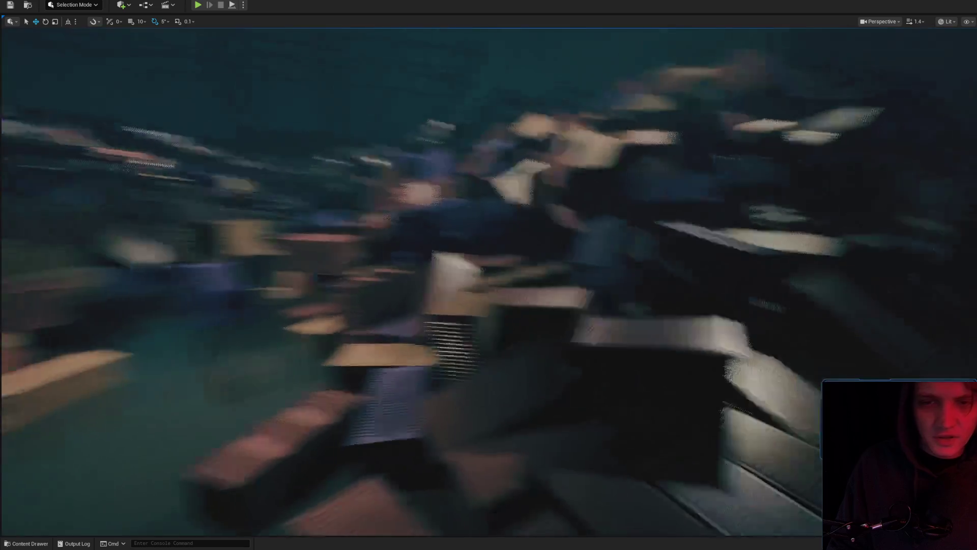
{"action": "scroll", "coordinate": [541, 299], "scroll_direction": "up", "scroll_amount": 1}
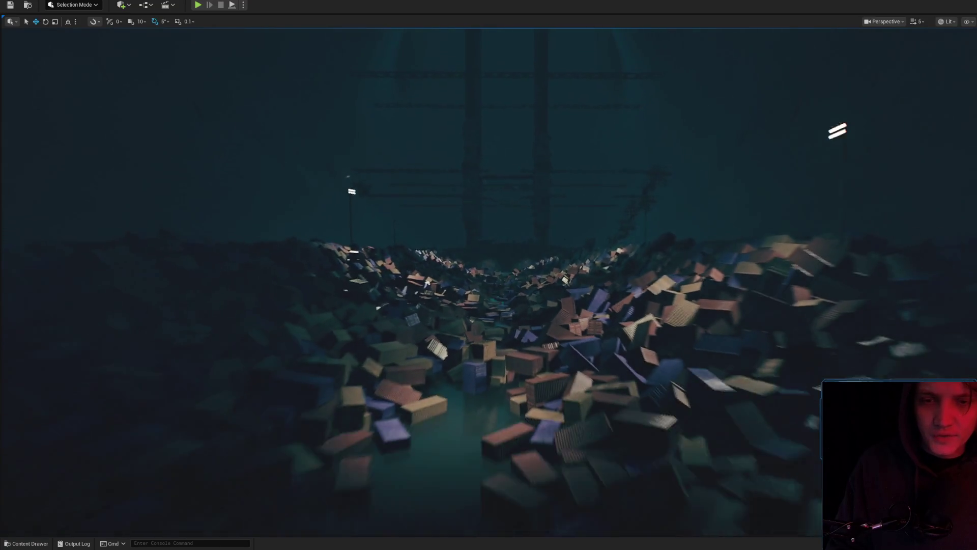
{"action": "scroll", "coordinate": [488, 275], "scroll_direction": "down", "scroll_amount": 1}
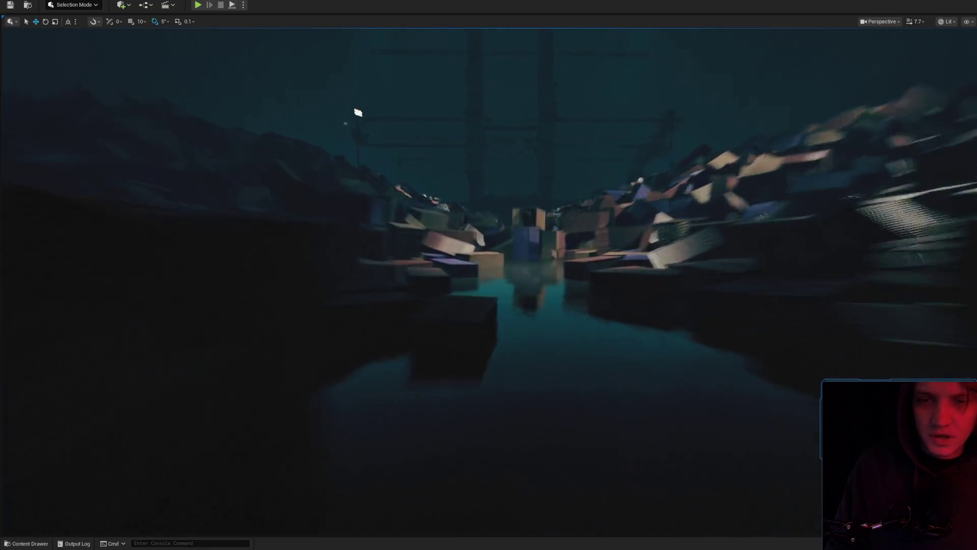
{"action": "scroll", "coordinate": [488, 275], "scroll_direction": "down", "scroll_amount": 5}
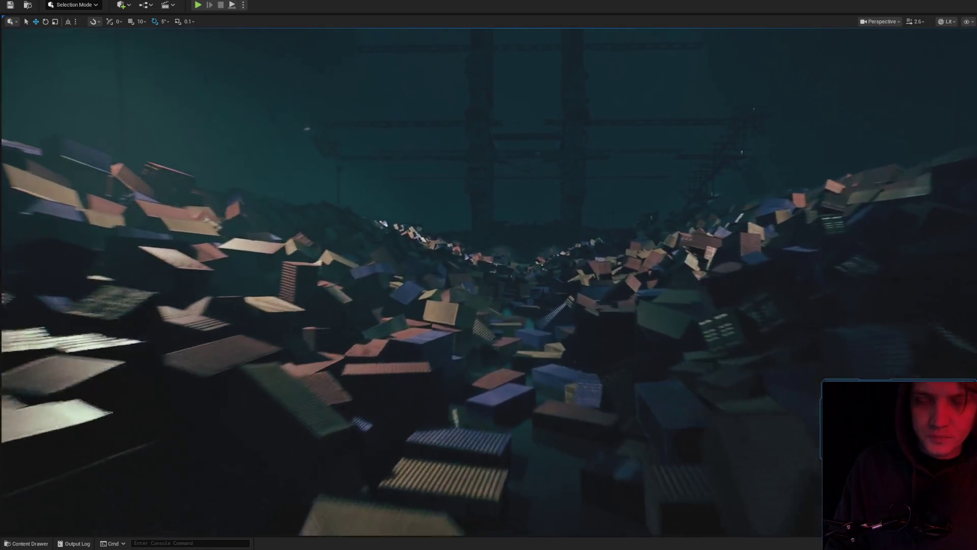
{"action": "scroll", "coordinate": [538, 289], "scroll_direction": "up", "scroll_amount": 3}
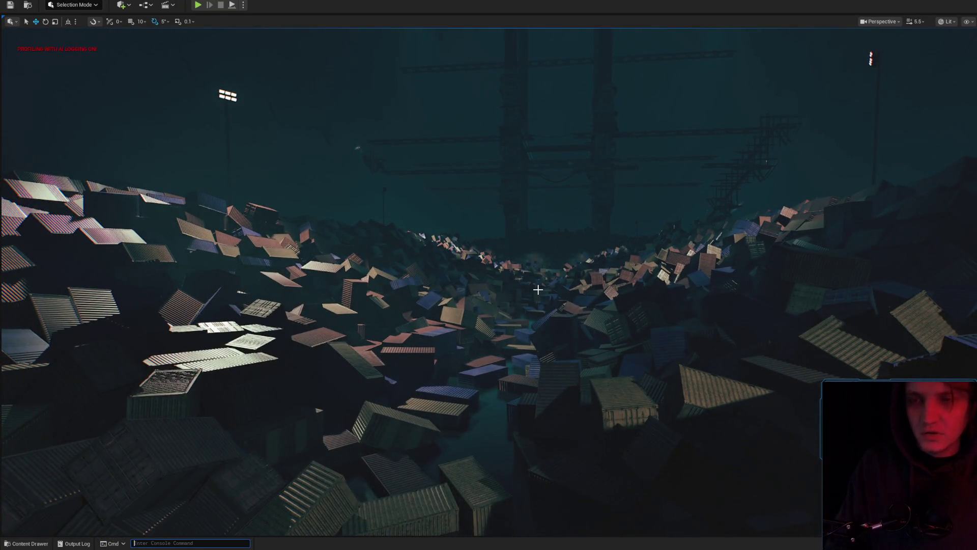
Run 'stat rhi' to show the RHI statistics, then fly up to the steel towers
{"action": "type", "text": "stat rhi"}
{"action": "key", "text": "Return"}
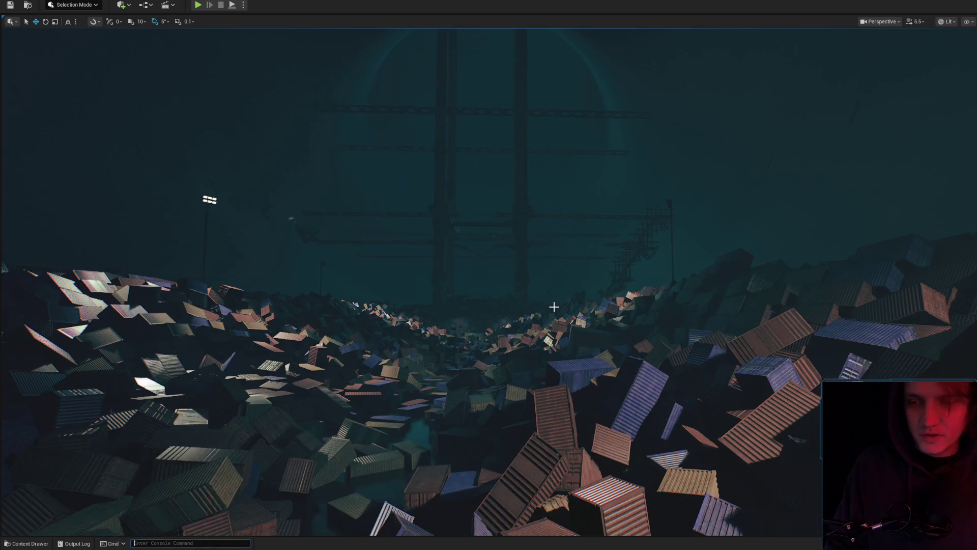
{"action": "scroll", "coordinate": [489, 275], "scroll_direction": "up", "scroll_amount": 3}
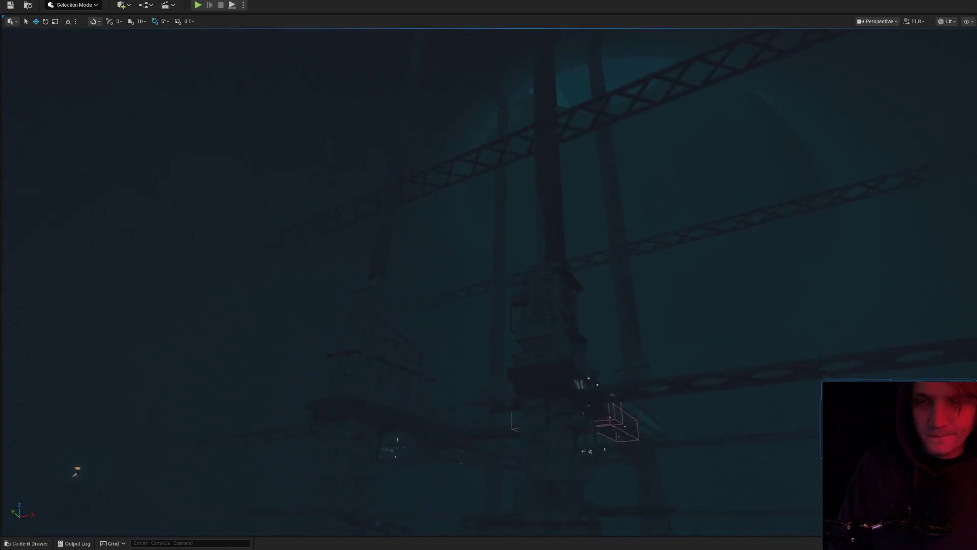
{"action": "scroll", "coordinate": [489, 275], "scroll_direction": "down", "scroll_amount": 2}
{"action": "scroll", "coordinate": [489, 275], "scroll_direction": "up", "scroll_amount": 2}
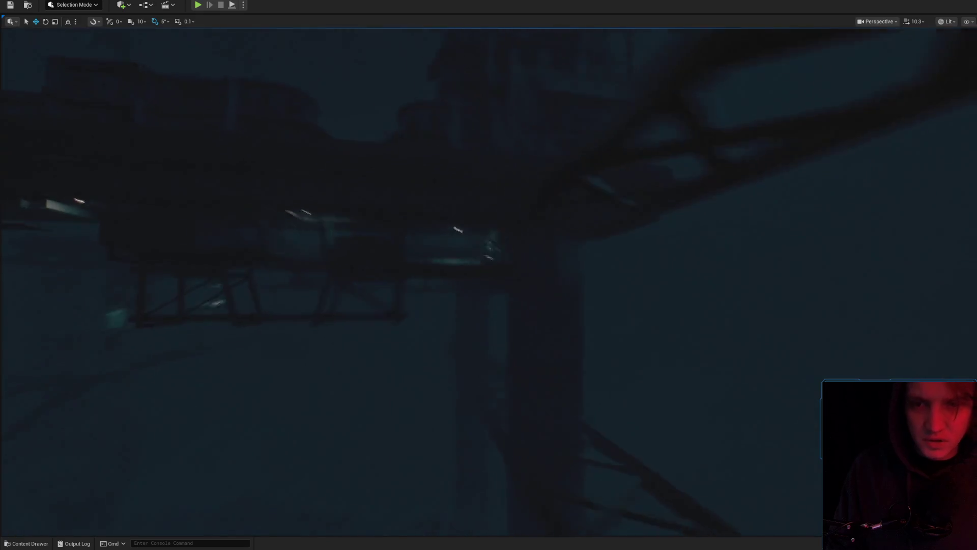
Switch the viewport to Lighting Only and look under the walkway
{"action": "left_click", "coordinate": [948, 22]}
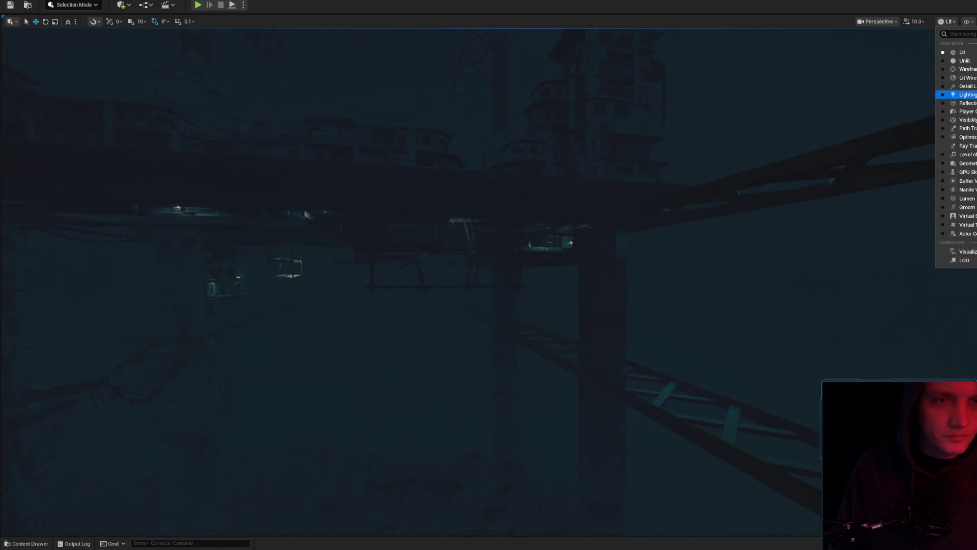
{"action": "left_click", "coordinate": [964, 94]}
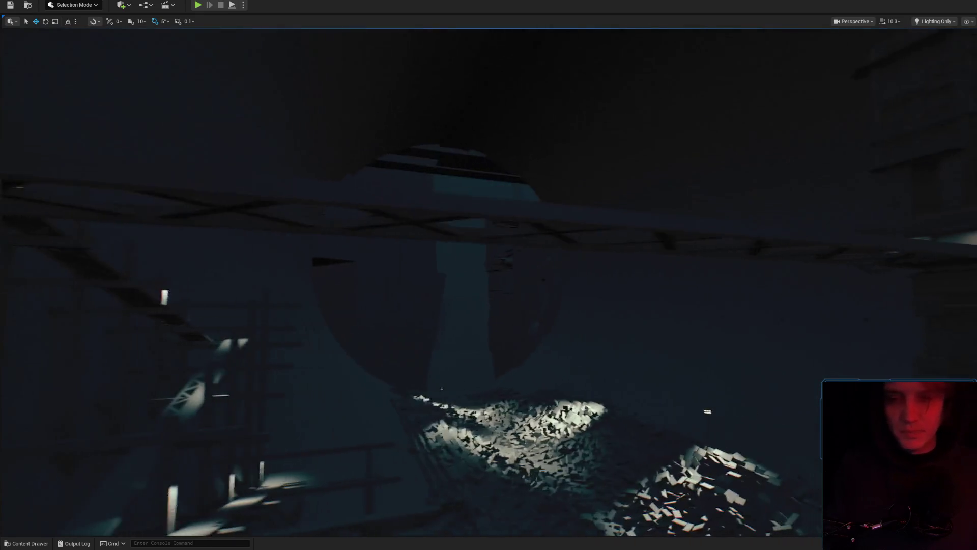
{"action": "scroll", "coordinate": [665, 275], "scroll_direction": "up", "scroll_amount": 1}
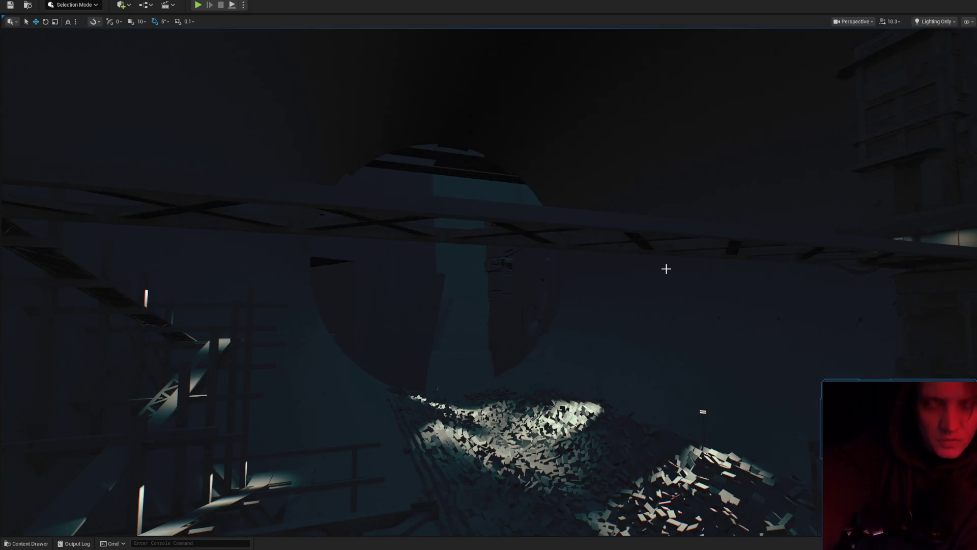
{"action": "left_click_drag", "start_coordinate": [666, 269], "coordinate": [679, 269]}
Switch to Detail Lighting and orbit around the towers and the selected building
{"action": "left_click", "coordinate": [939, 22]}
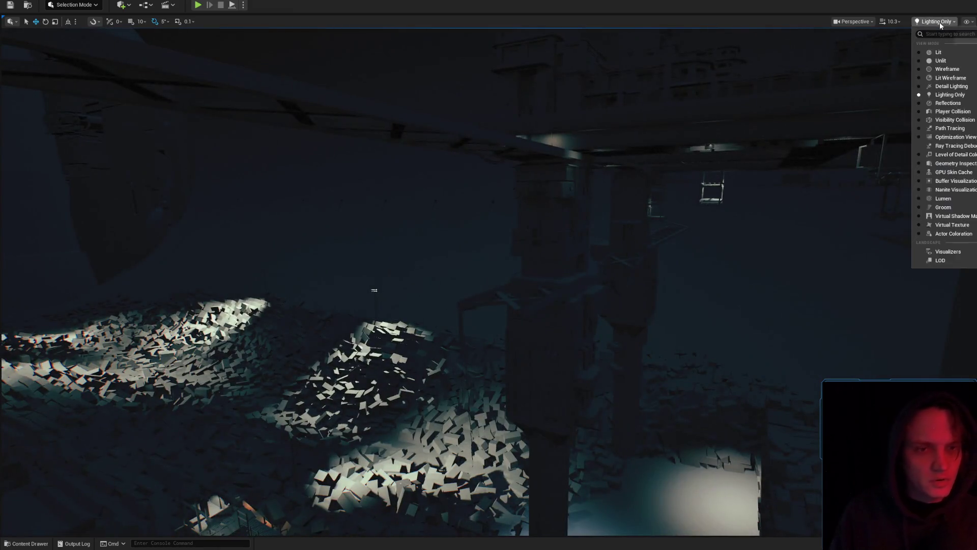
{"action": "left_click", "coordinate": [951, 87]}
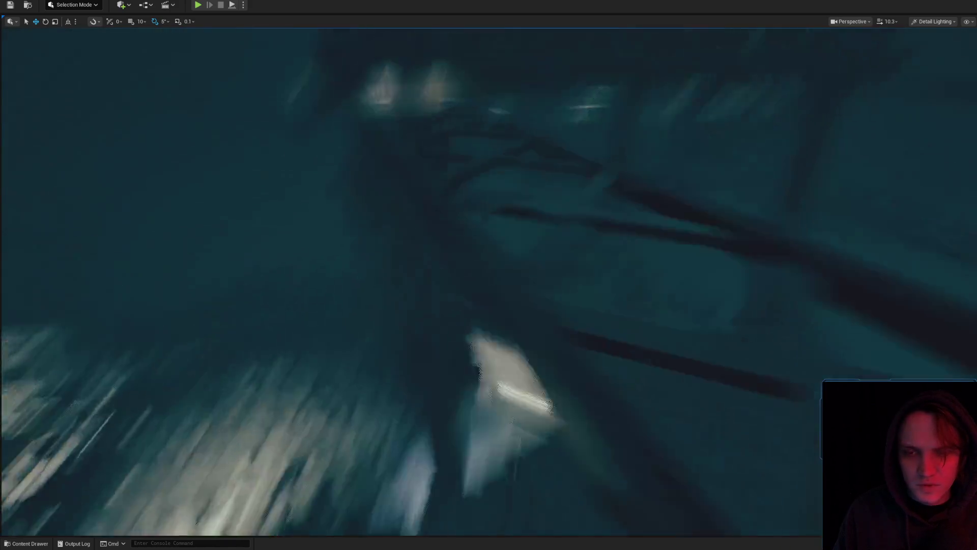
{"action": "left_click_drag", "start_coordinate": [583, 255], "coordinate": [583, 255]}
{"action": "left_click_drag", "start_coordinate": [528, 279], "coordinate": [528, 279]}
{"action": "left_click_drag", "start_coordinate": [591, 253], "coordinate": [591, 253]}
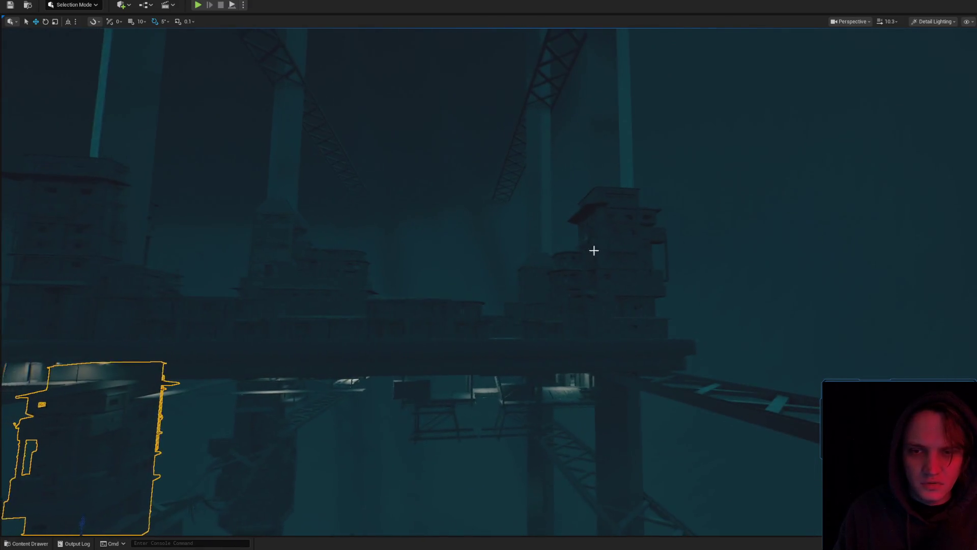
{"action": "left_click_drag", "start_coordinate": [600, 456], "coordinate": [617, 345]}
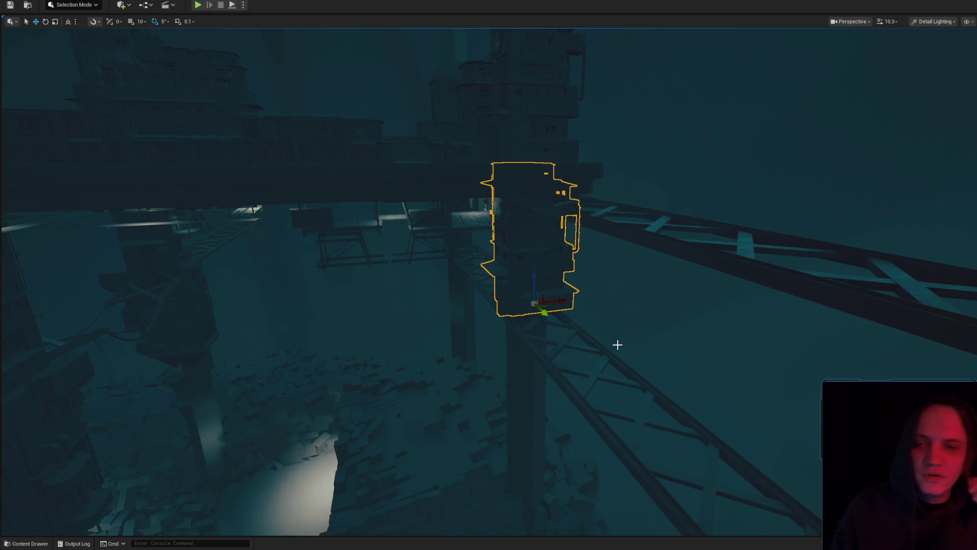
Fly toward the round structure, then pull back to a wide view of the container pile
{"action": "scroll", "coordinate": [559, 277], "scroll_direction": "up", "scroll_amount": 2}
{"action": "left_click_drag", "start_coordinate": [558, 277], "coordinate": [559, 277]}
{"action": "scroll", "coordinate": [558, 277], "scroll_direction": "down", "scroll_amount": 4}
{"action": "scroll", "coordinate": [559, 278], "scroll_direction": "down", "scroll_amount": 2}
{"action": "scroll", "coordinate": [559, 277], "scroll_direction": "down", "scroll_amount": 2}
{"action": "mouse_move", "coordinate": [664, 258]}
{"action": "left_mouse_down"}
{"action": "mouse_move", "coordinate": [632, 278]}
{"action": "mouse_move", "coordinate": [634, 304]}
{"action": "left_mouse_up"}
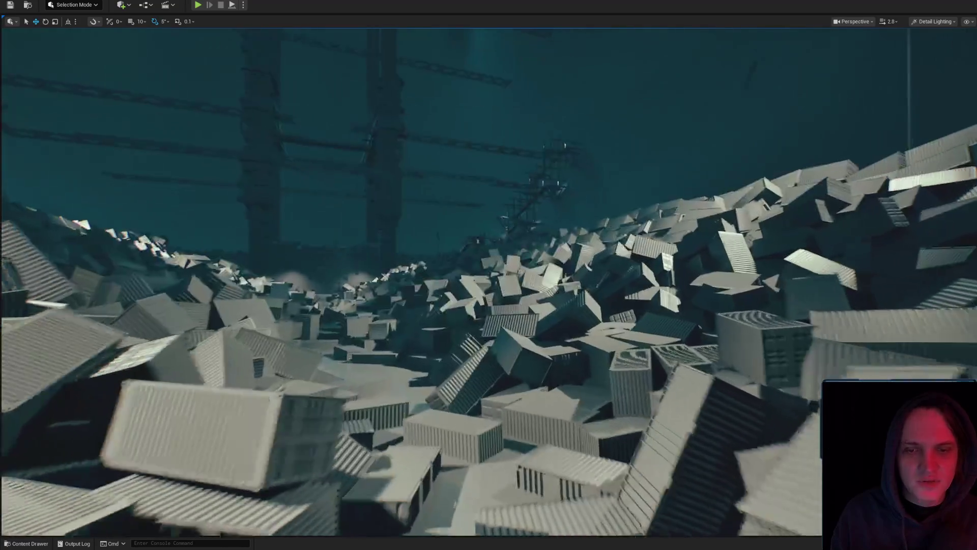
{"action": "scroll", "coordinate": [488, 280], "scroll_direction": "up", "scroll_amount": 3}
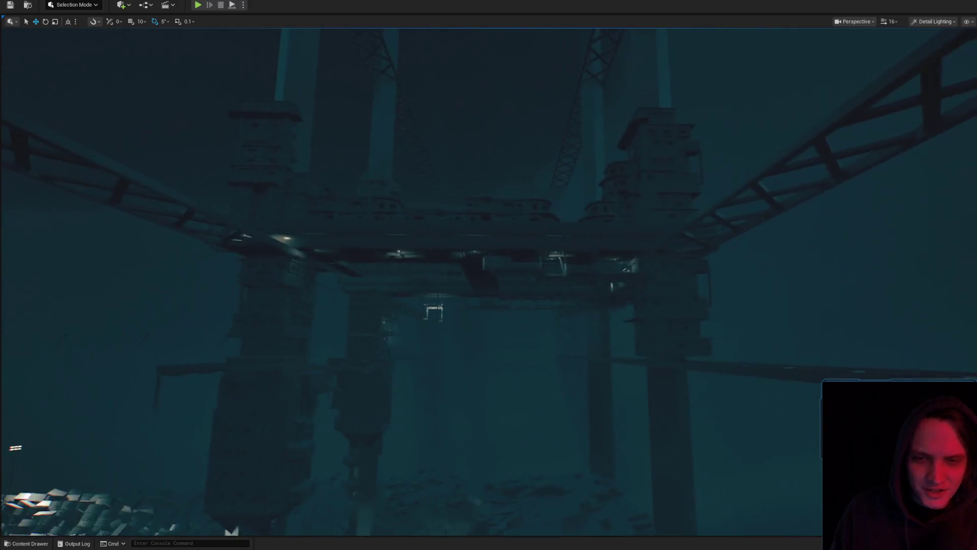
{"action": "scroll", "coordinate": [631, 309], "scroll_direction": "down", "scroll_amount": 2}
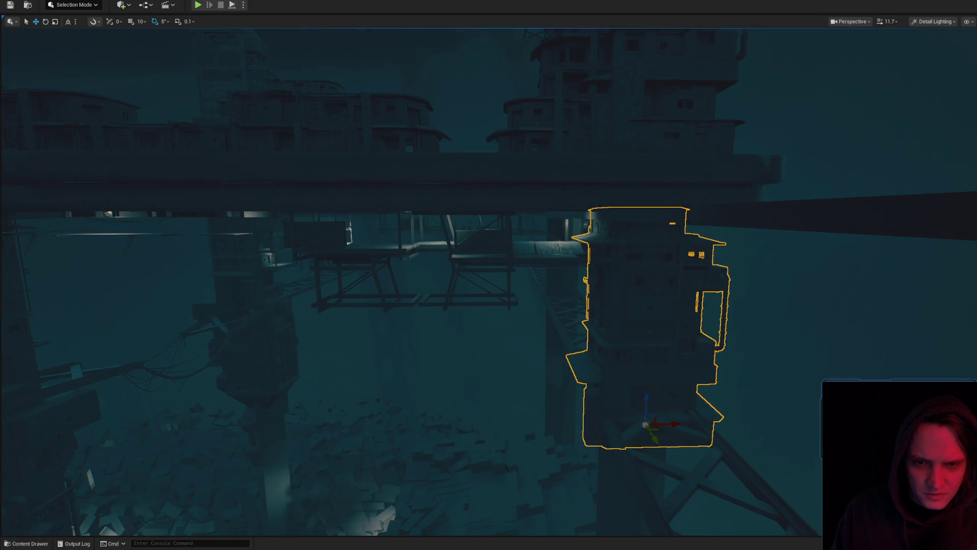
{"action": "scroll", "coordinate": [488, 280], "scroll_direction": "down", "scroll_amount": 3}
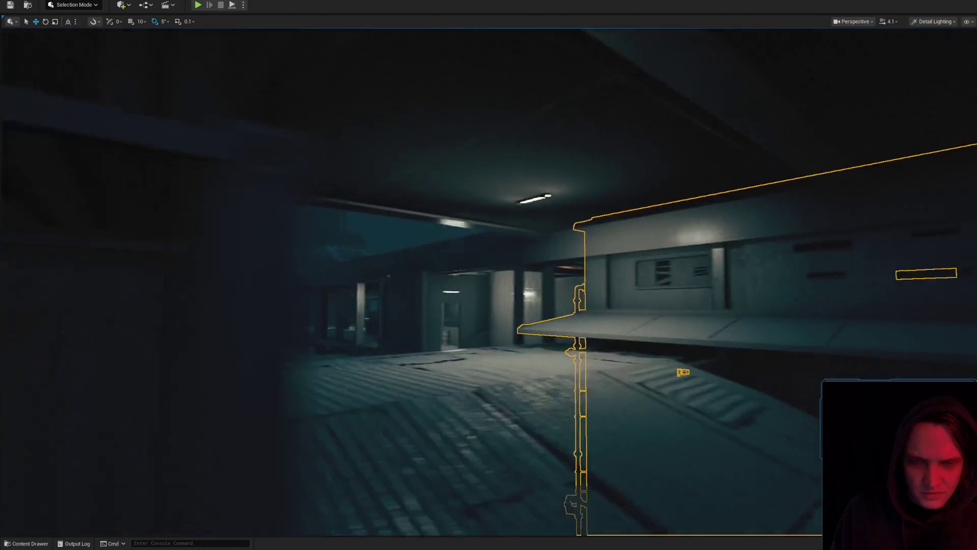
Drag the selected slum building slightly down along Z on its steel pillar
{"action": "scroll", "coordinate": [489, 280], "scroll_direction": "down", "scroll_amount": 1}
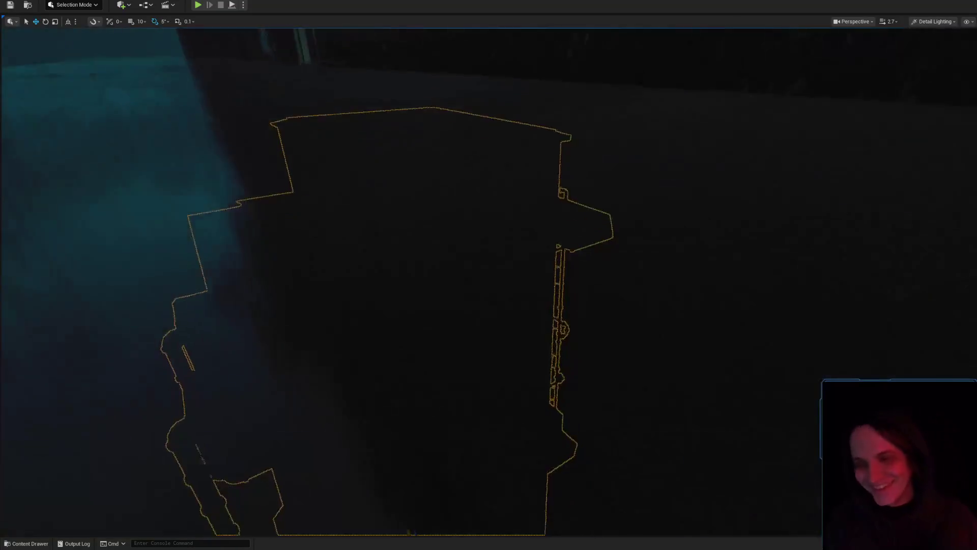
{"action": "scroll", "coordinate": [489, 280], "scroll_direction": "down", "scroll_amount": 2}
{"action": "scroll", "coordinate": [488, 280], "scroll_direction": "up", "scroll_amount": 2}
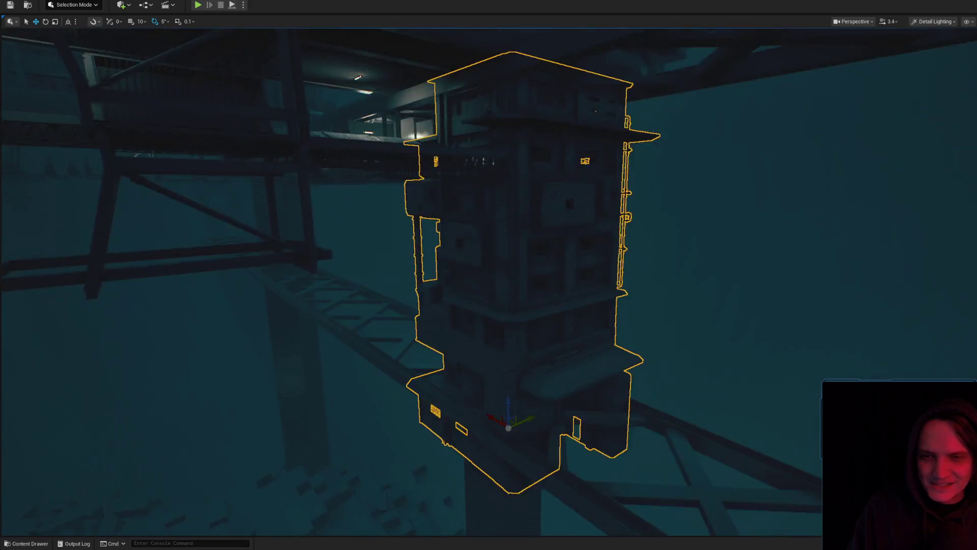
{"action": "left_click_drag", "start_coordinate": [512, 428], "coordinate": [513, 433]}
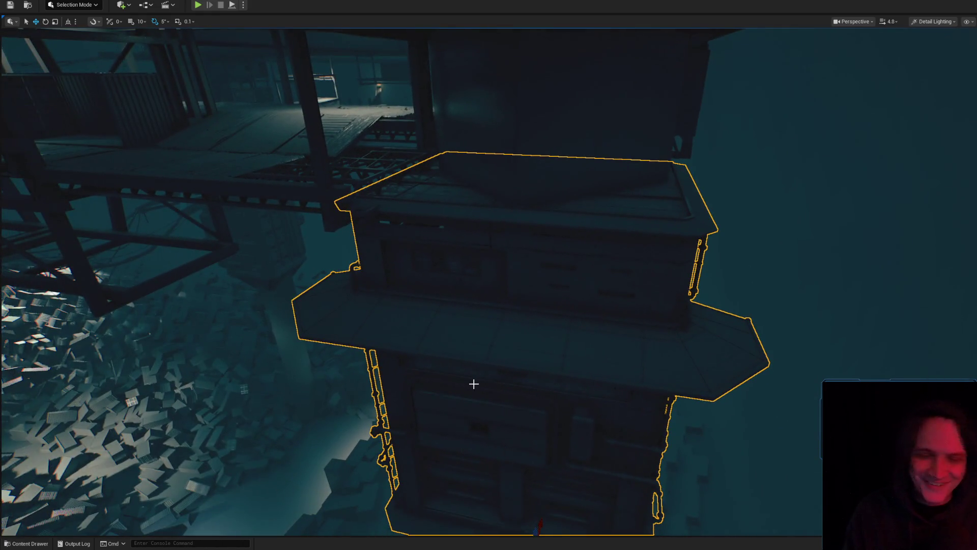
Delete the slum building and open the Content Drawer to RefugeSlums/Actors
{"action": "scroll", "coordinate": [474, 383], "scroll_direction": "down", "scroll_amount": 2}
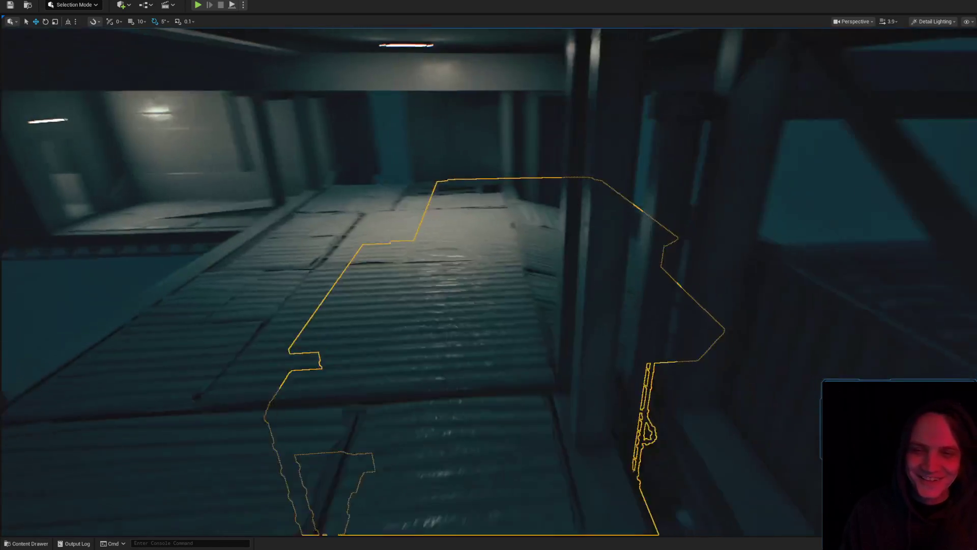
{"action": "scroll", "coordinate": [488, 280], "scroll_direction": "down", "scroll_amount": 1}
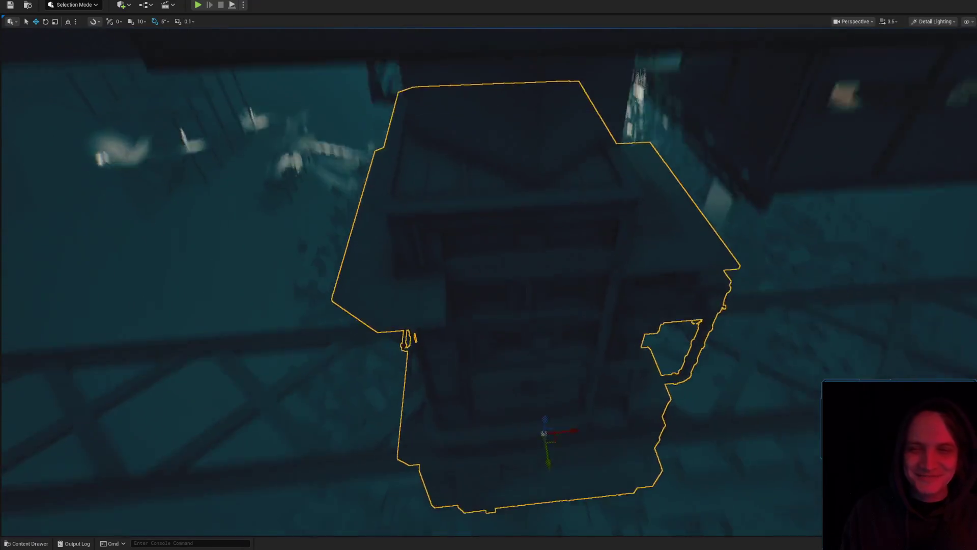
{"action": "key", "text": "e"}
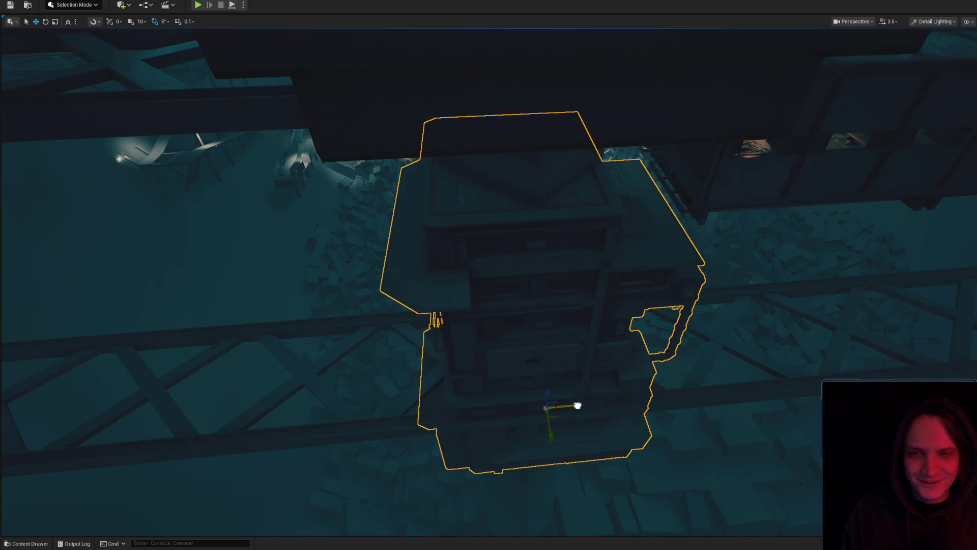
{"action": "key", "text": "ctrl+space"}
{"action": "left_click", "coordinate": [608, 331]}
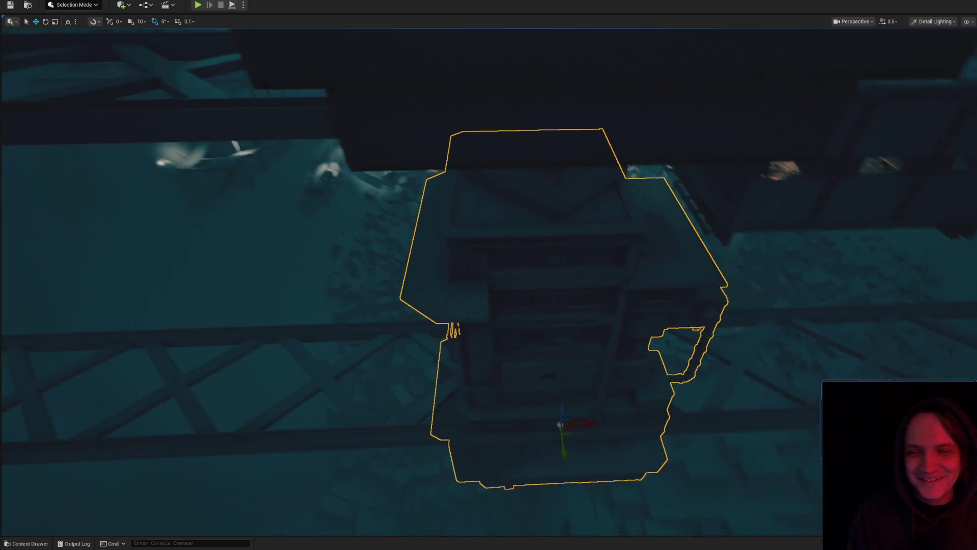
{"action": "key", "text": "Delete"}
{"action": "left_click", "coordinate": [18, 544]}
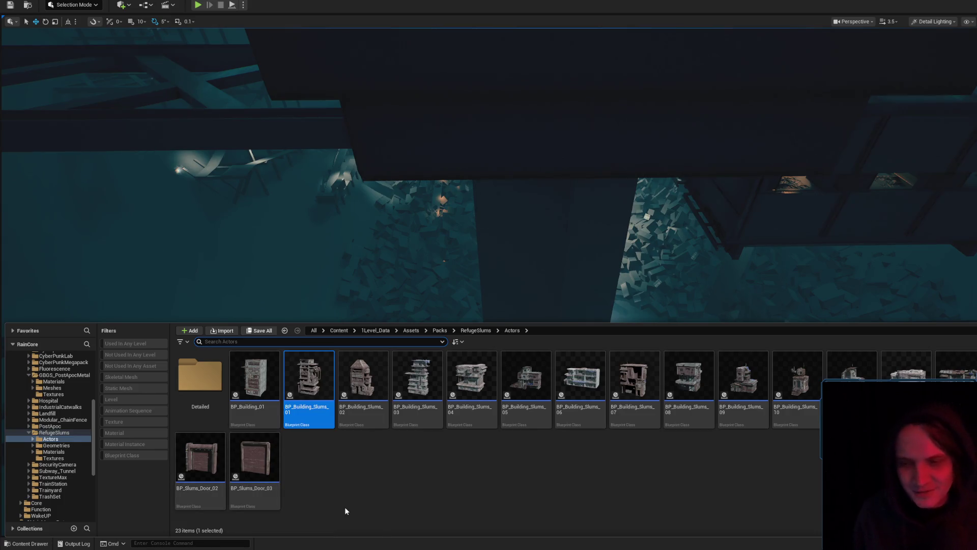
Place a BP_Building_01 block into the level, frame it and move it against the tower
{"action": "mouse_move", "coordinate": [265, 375]}
{"action": "left_mouse_down"}
{"action": "mouse_move", "coordinate": [543, 277]}
{"action": "mouse_move", "coordinate": [534, 285]}
{"action": "left_mouse_up"}
{"action": "key", "text": "f"}
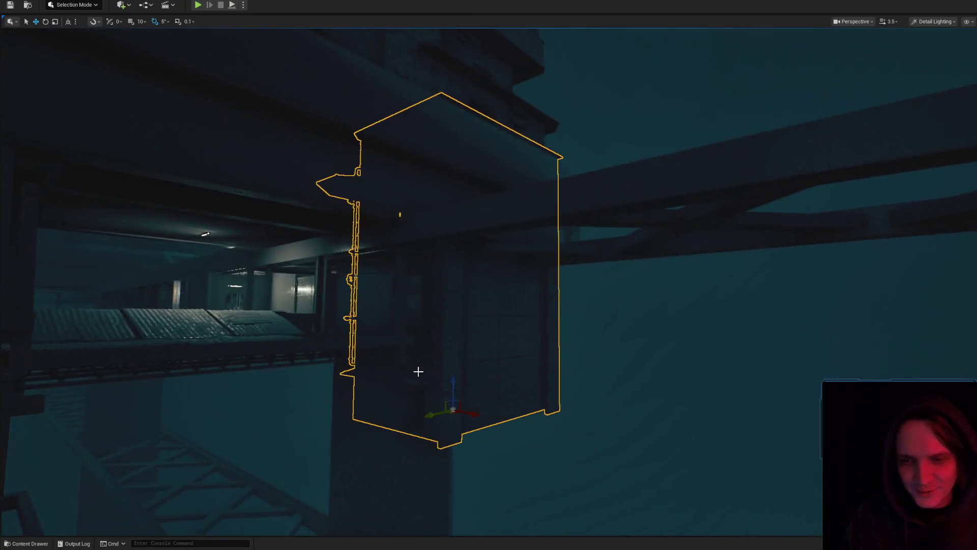
{"action": "left_click_drag", "start_coordinate": [434, 413], "coordinate": [392, 406]}
{"action": "key", "text": "f"}
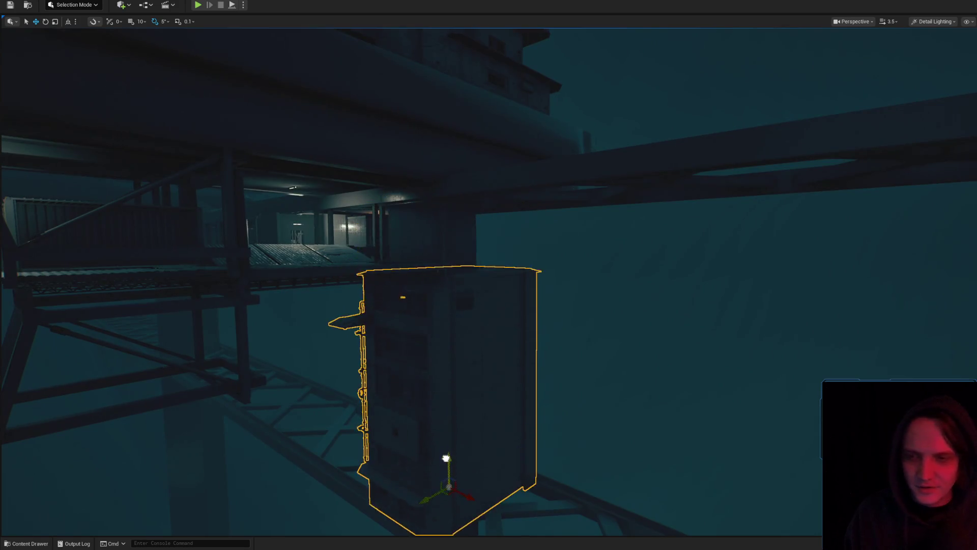
{"action": "mouse_move", "coordinate": [468, 366]}
{"action": "left_mouse_down"}
{"action": "mouse_move", "coordinate": [448, 346]}
{"action": "mouse_move", "coordinate": [405, 351]}
{"action": "mouse_move", "coordinate": [504, 404]}
{"action": "mouse_move", "coordinate": [529, 433]}
{"action": "mouse_move", "coordinate": [568, 438]}
{"action": "left_mouse_up"}
Rotate the building's yaw to -175 degrees and fly around to check its placement
{"action": "key", "text": "e"}
{"action": "mouse_move", "coordinate": [517, 407]}
{"action": "left_mouse_down"}
{"action": "mouse_move", "coordinate": [486, 420]}
{"action": "mouse_move", "coordinate": [466, 447]}
{"action": "mouse_move", "coordinate": [455, 426]}
{"action": "mouse_move", "coordinate": [446, 473]}
{"action": "mouse_move", "coordinate": [561, 448]}
{"action": "mouse_move", "coordinate": [503, 411]}
{"action": "left_mouse_up"}
{"action": "key", "text": "w"}
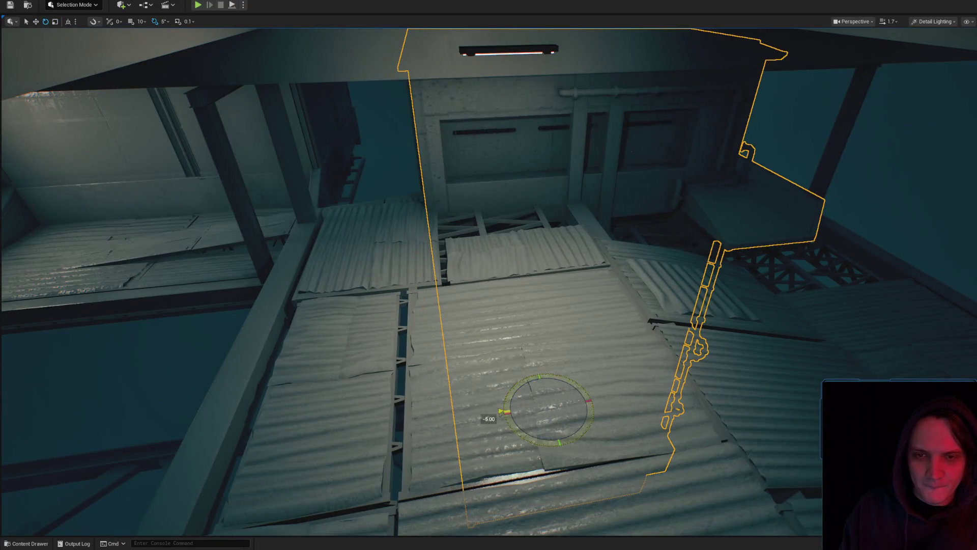
{"action": "left_click_drag", "start_coordinate": [528, 378], "coordinate": [490, 371]}
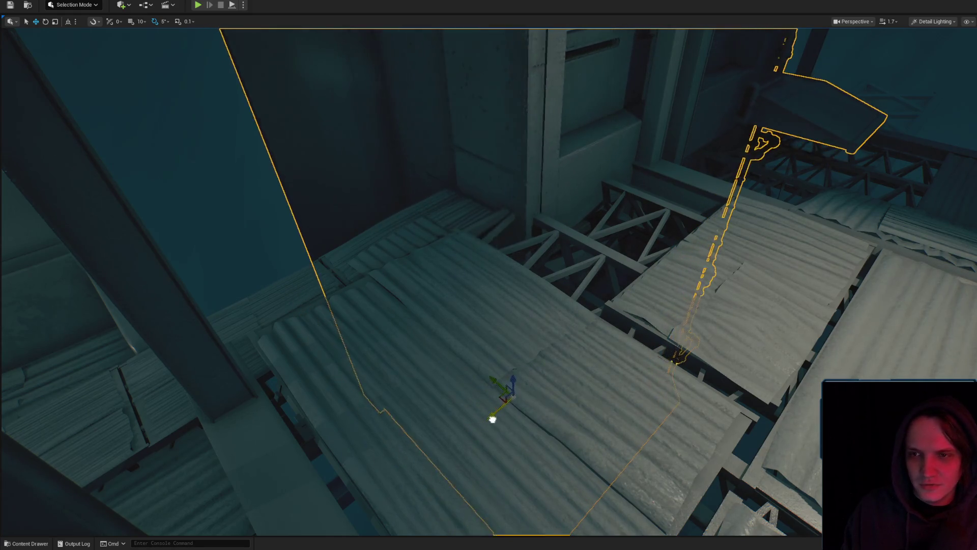
{"action": "mouse_move", "coordinate": [437, 414]}
{"action": "left_mouse_down"}
{"action": "mouse_move", "coordinate": [432, 374]}
{"action": "mouse_move", "coordinate": [369, 369]}
{"action": "left_mouse_up"}
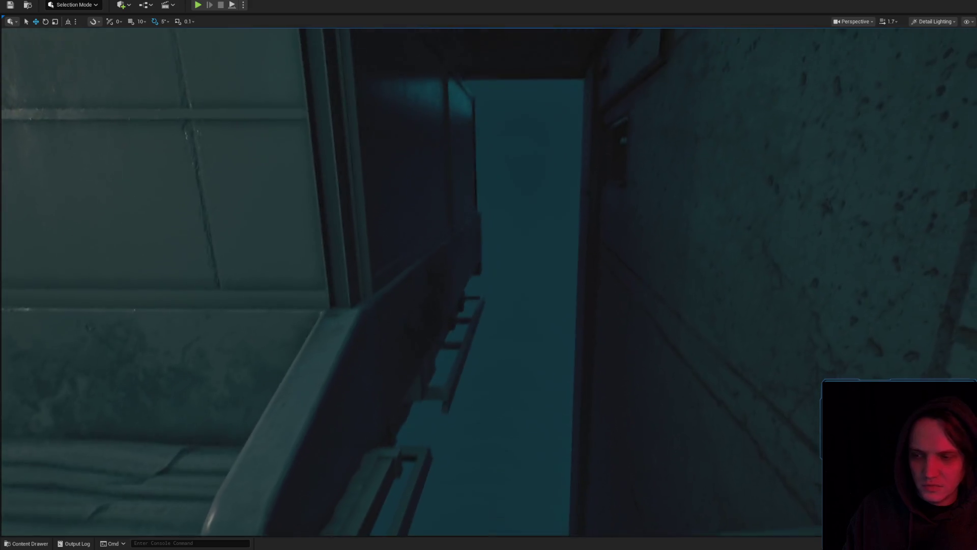
{"action": "scroll", "coordinate": [489, 274], "scroll_direction": "up", "scroll_amount": 1}
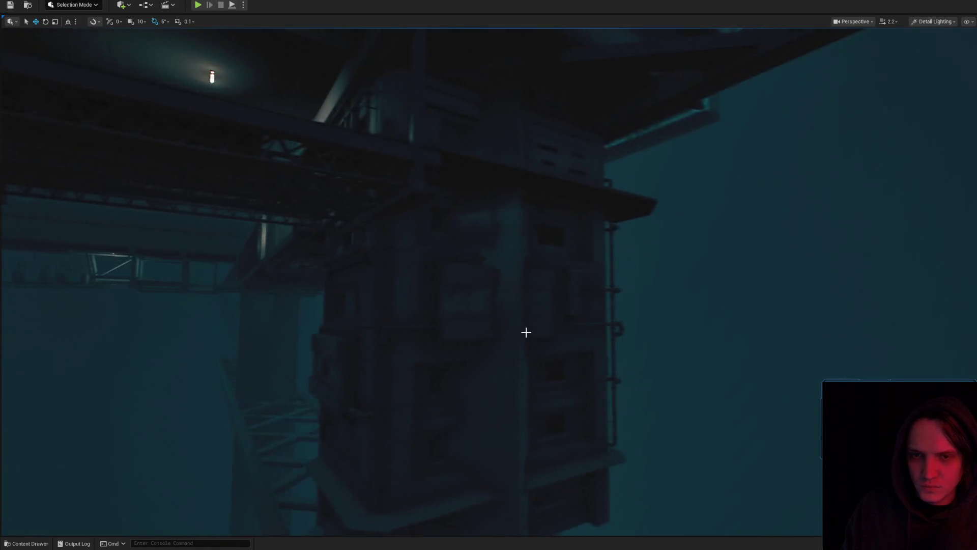
{"action": "left_click", "coordinate": [526, 332]}
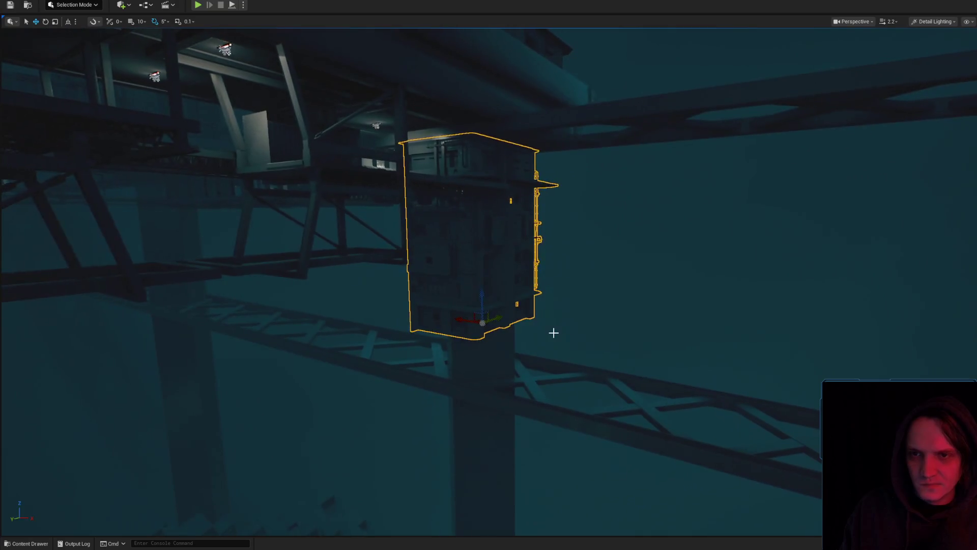
Slide the slum buildings left and right into position on the tower
{"action": "left_click", "coordinate": [468, 298]}
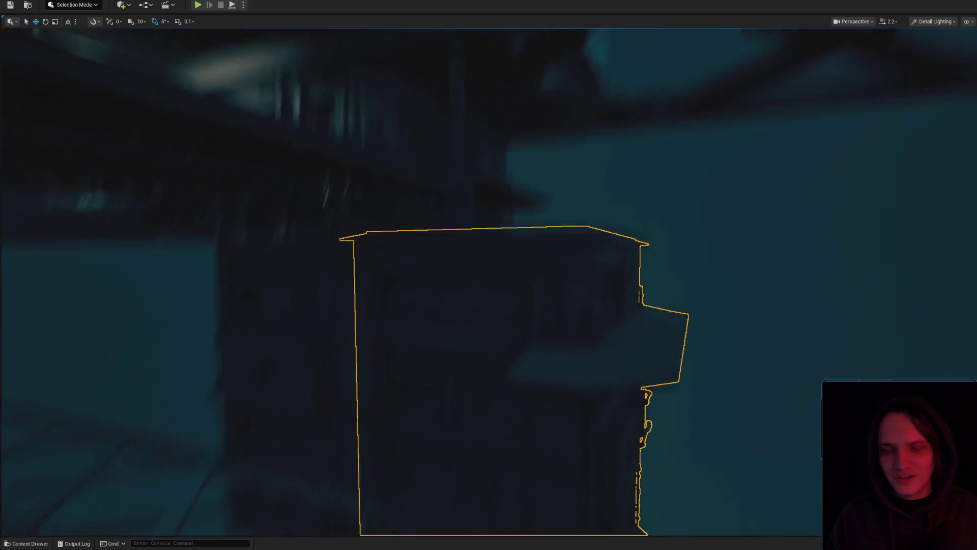
{"action": "mouse_move", "coordinate": [520, 451]}
{"action": "left_mouse_down"}
{"action": "mouse_move", "coordinate": [478, 433]}
{"action": "mouse_move", "coordinate": [491, 438]}
{"action": "left_mouse_up"}
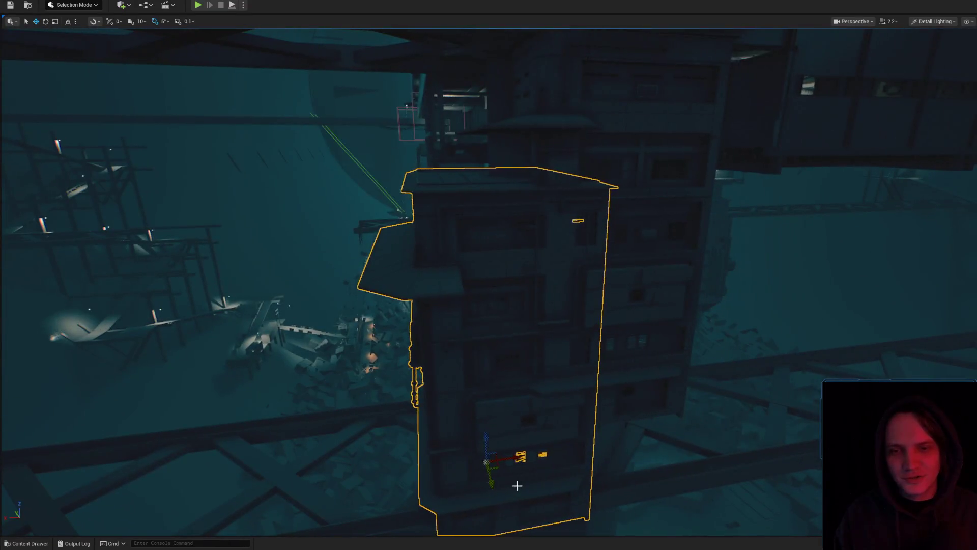
{"action": "key", "text": "Escape"}
{"action": "left_click", "coordinate": [504, 389]}
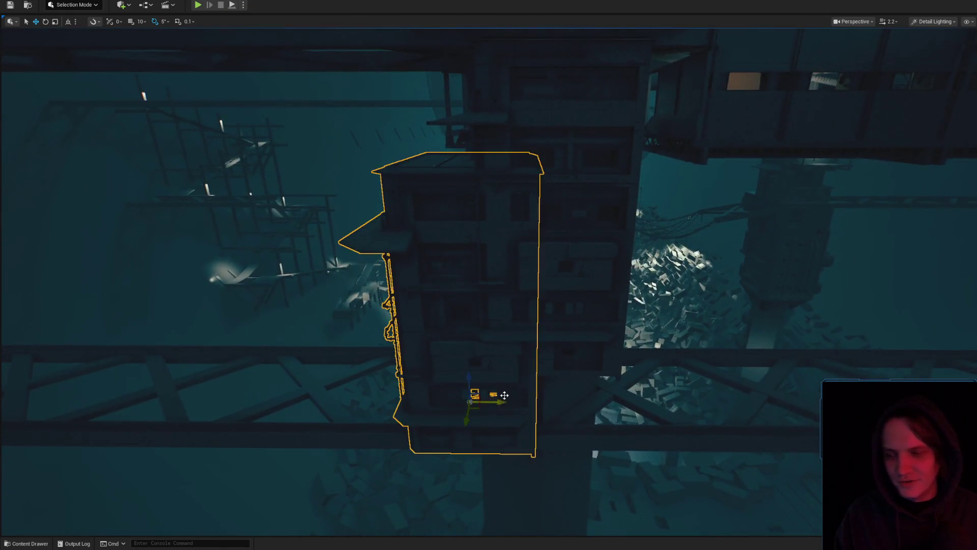
{"action": "mouse_move", "coordinate": [496, 416]}
{"action": "left_mouse_down"}
{"action": "mouse_move", "coordinate": [565, 410]}
{"action": "mouse_move", "coordinate": [534, 409]}
{"action": "mouse_move", "coordinate": [530, 377]}
{"action": "mouse_move", "coordinate": [509, 374]}
{"action": "mouse_move", "coordinate": [540, 371]}
{"action": "mouse_move", "coordinate": [488, 371]}
{"action": "mouse_move", "coordinate": [518, 375]}
{"action": "mouse_move", "coordinate": [499, 375]}
{"action": "mouse_move", "coordinate": [509, 372]}
{"action": "left_mouse_up"}
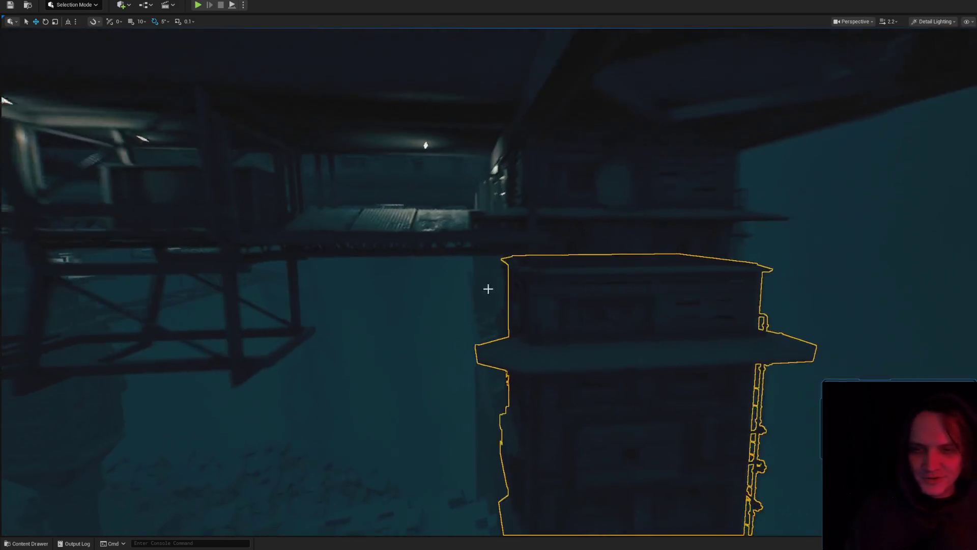
Rotate the slum tower about 110 degrees and nudge it beneath the first block
{"action": "mouse_move", "coordinate": [488, 283]}
{"action": "left_mouse_down"}
{"action": "mouse_move", "coordinate": [528, 308]}
{"action": "mouse_move", "coordinate": [515, 269]}
{"action": "left_mouse_up"}
{"action": "scroll", "coordinate": [524, 295], "scroll_direction": "up", "scroll_amount": 1}
{"action": "left_click_drag", "start_coordinate": [568, 255], "coordinate": [581, 327]}
{"action": "key", "text": "e"}
{"action": "left_click_drag", "start_coordinate": [524, 309], "coordinate": [582, 295]}
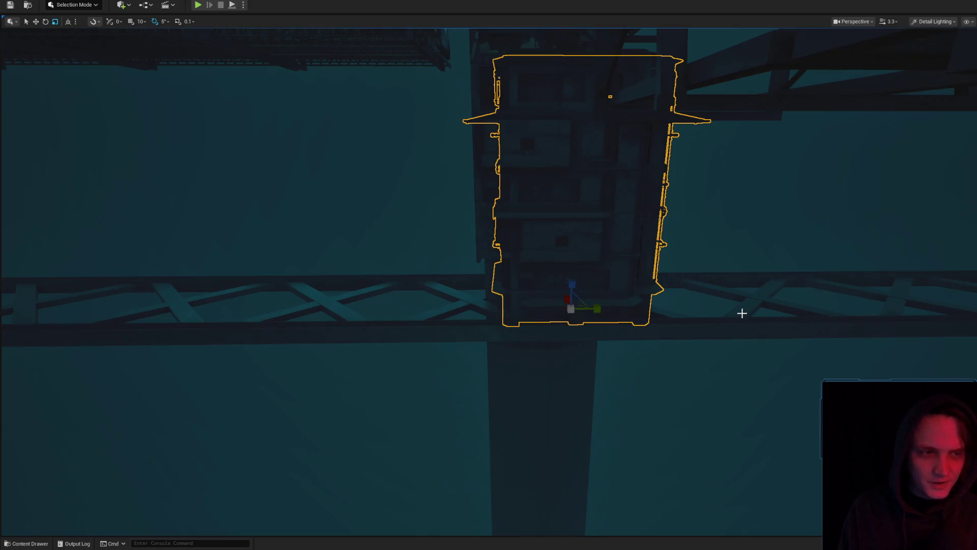
{"action": "mouse_move", "coordinate": [643, 299]}
{"action": "left_mouse_down"}
{"action": "mouse_move", "coordinate": [574, 303]}
{"action": "mouse_move", "coordinate": [554, 322]}
{"action": "left_mouse_up"}
{"action": "mouse_move", "coordinate": [464, 359]}
{"action": "left_mouse_down"}
{"action": "mouse_move", "coordinate": [423, 364]}
{"action": "mouse_move", "coordinate": [405, 438]}
{"action": "mouse_move", "coordinate": [413, 532]}
{"action": "left_mouse_up"}
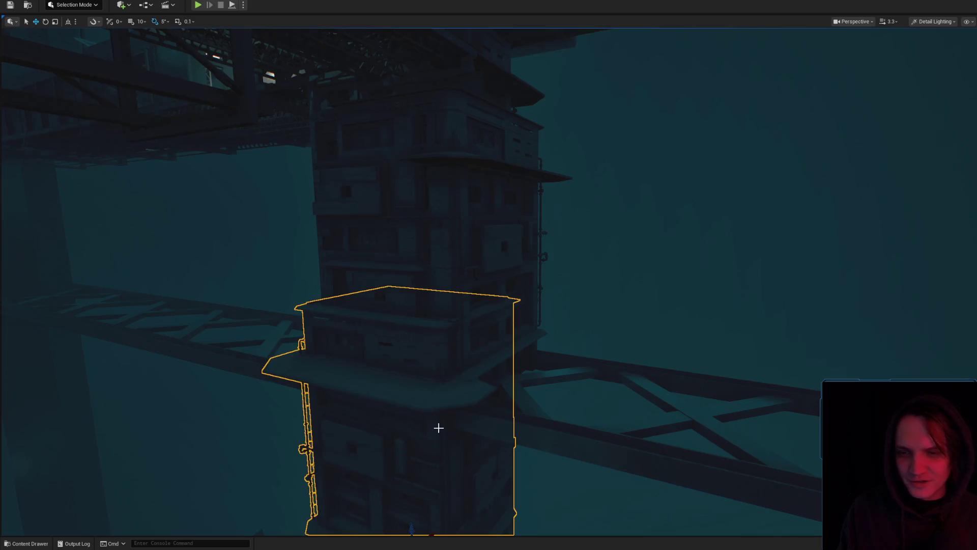
{"action": "key", "text": "f"}
{"action": "mouse_move", "coordinate": [447, 393]}
{"action": "left_mouse_down"}
{"action": "mouse_move", "coordinate": [454, 436]}
{"action": "mouse_move", "coordinate": [459, 417]}
{"action": "left_mouse_up"}
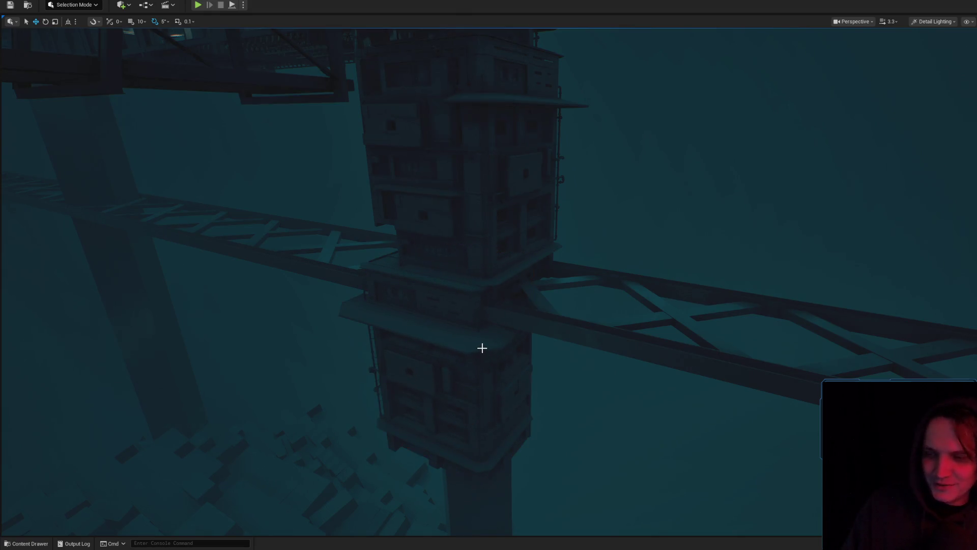
{"action": "scroll", "coordinate": [482, 348], "scroll_direction": "up", "scroll_amount": 1}
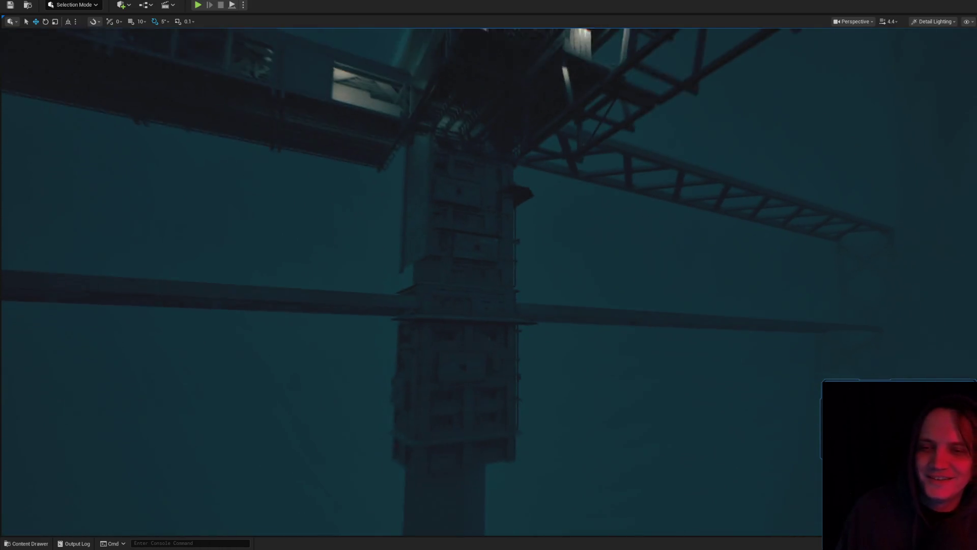
Drag another RefugeSlums building from the Content Drawer beside the lower pillar
{"action": "scroll", "coordinate": [482, 348], "scroll_direction": "up", "scroll_amount": 1}
{"action": "left_click_drag", "start_coordinate": [478, 348], "coordinate": [478, 349]}
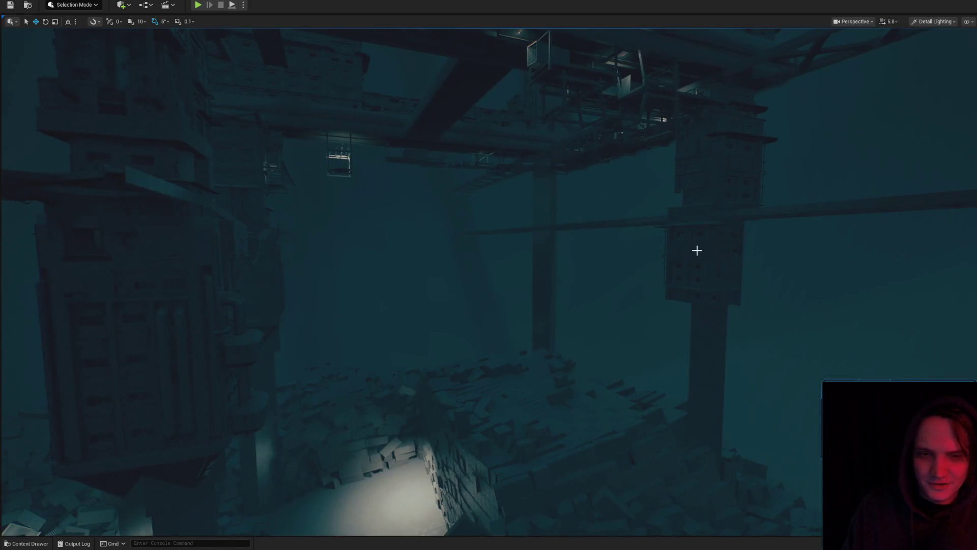
{"action": "left_click_drag", "start_coordinate": [637, 328], "coordinate": [637, 323]}
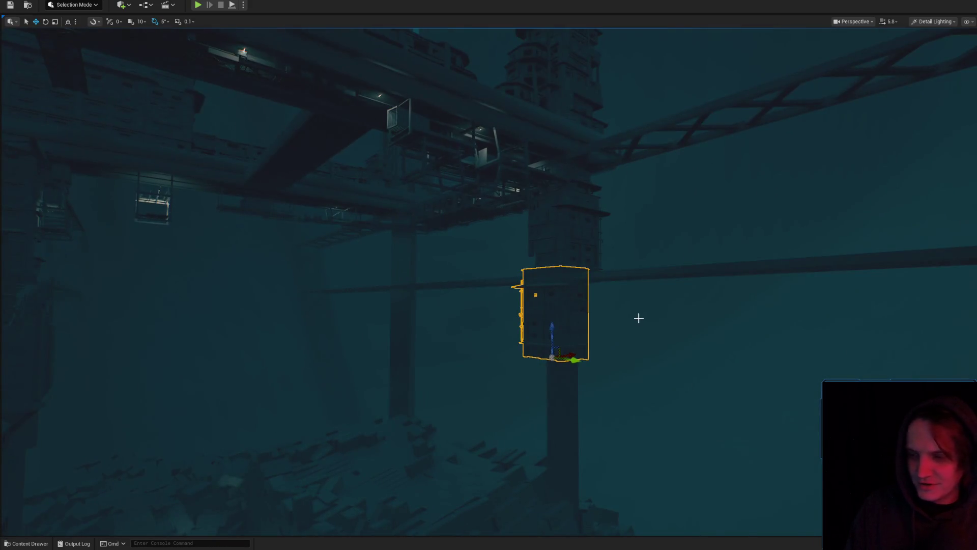
{"action": "key", "text": "ctrl+space"}
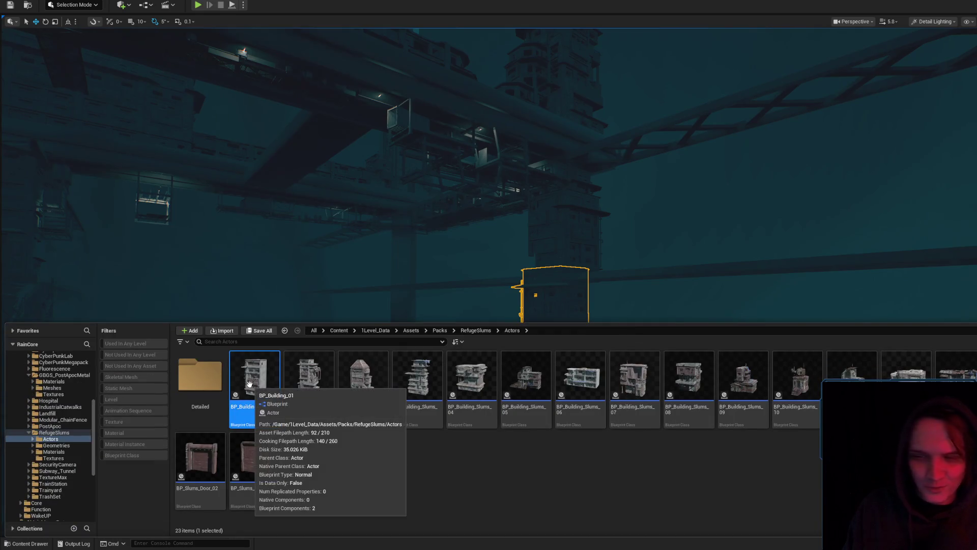
{"action": "key", "text": "f"}
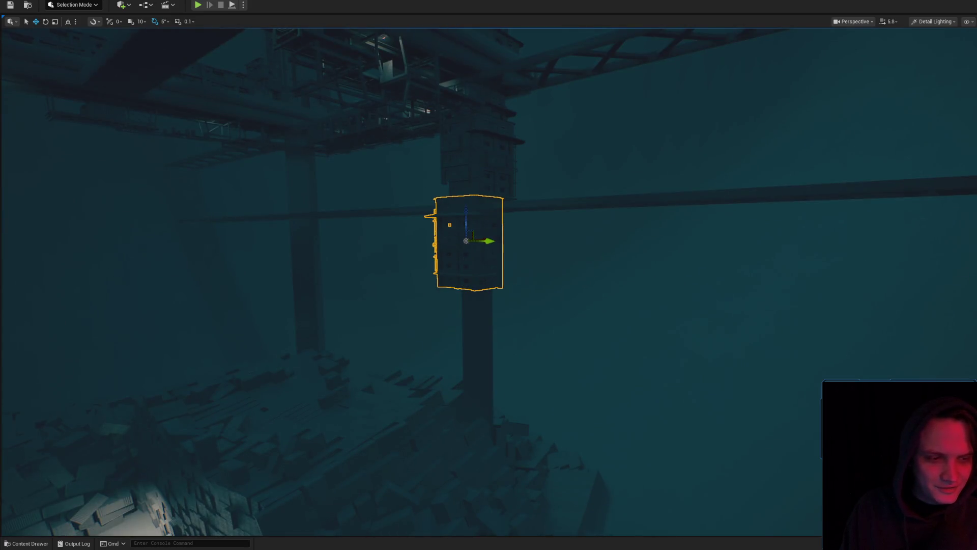
{"action": "key", "text": "ctrl+space"}
{"action": "mouse_move", "coordinate": [415, 371]}
{"action": "left_mouse_down"}
{"action": "mouse_move", "coordinate": [489, 251]}
{"action": "mouse_move", "coordinate": [478, 296]}
{"action": "mouse_move", "coordinate": [456, 312]}
{"action": "mouse_move", "coordinate": [517, 342]}
{"action": "left_mouse_up"}
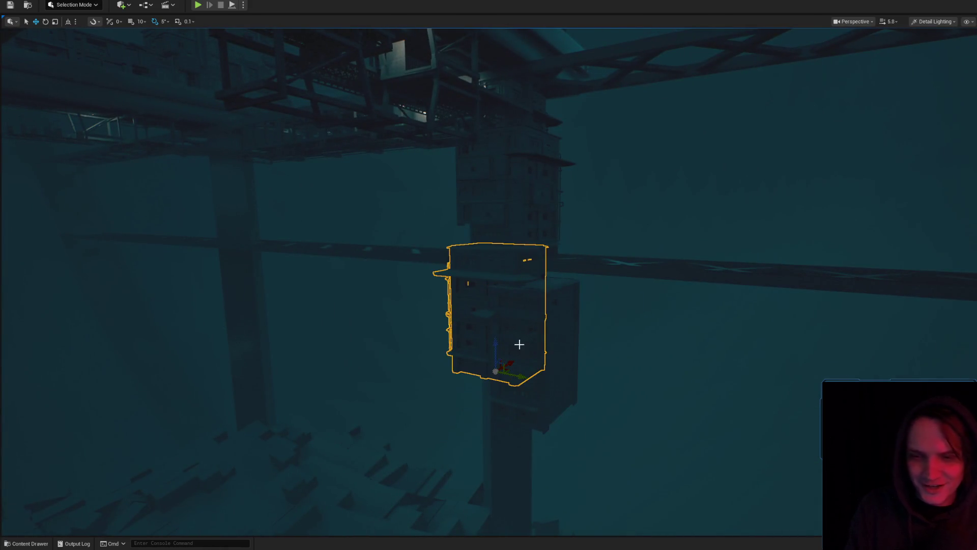
Turn the new building to -95 degrees yaw and slide it along Y beneath the upper block
{"action": "left_click", "coordinate": [522, 345]}
{"action": "key", "text": "f"}
{"action": "left_click_drag", "start_coordinate": [534, 297], "coordinate": [478, 271]}
{"action": "mouse_move", "coordinate": [462, 306]}
{"action": "left_mouse_down"}
{"action": "mouse_move", "coordinate": [514, 302]}
{"action": "mouse_move", "coordinate": [492, 337]}
{"action": "mouse_move", "coordinate": [494, 365]}
{"action": "left_mouse_up"}
{"action": "key", "text": "w"}
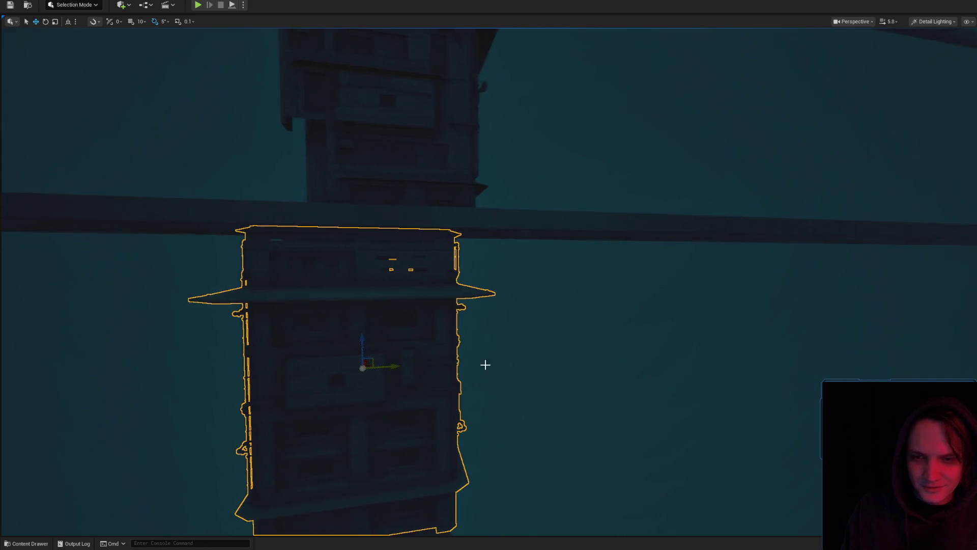
{"action": "mouse_move", "coordinate": [393, 366]}
{"action": "left_mouse_down"}
{"action": "mouse_move", "coordinate": [452, 370]}
{"action": "mouse_move", "coordinate": [527, 349]}
{"action": "left_mouse_up"}
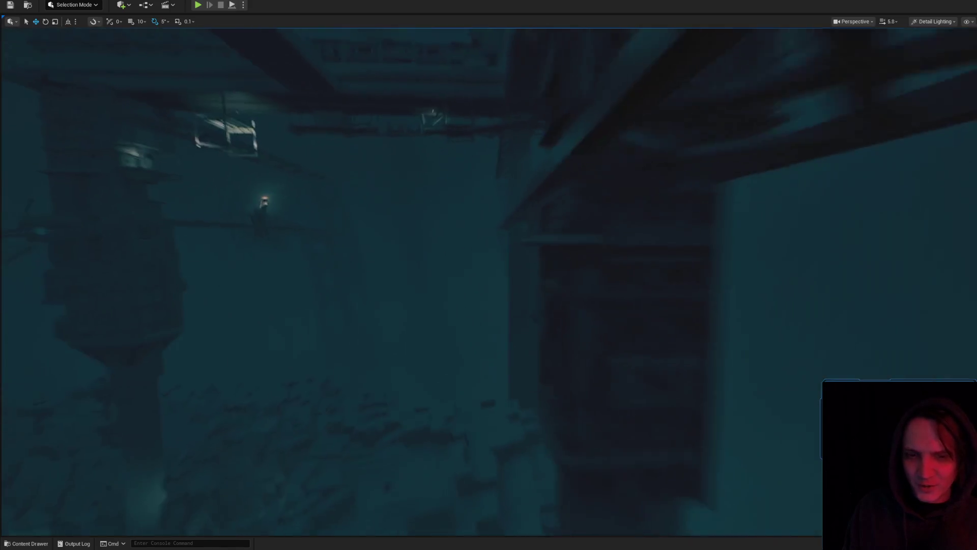
Select the slum building block on the tower and raise it slightly along the column
{"action": "left_click", "coordinate": [571, 331]}
{"action": "scroll", "coordinate": [580, 326], "scroll_direction": "down", "scroll_amount": 5}
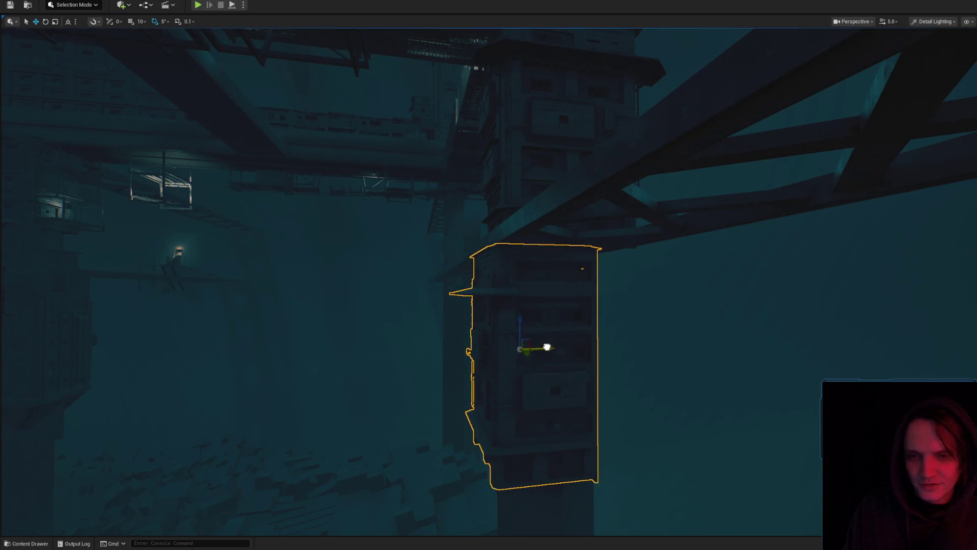
{"action": "scroll", "coordinate": [552, 347], "scroll_direction": "down", "scroll_amount": 2}
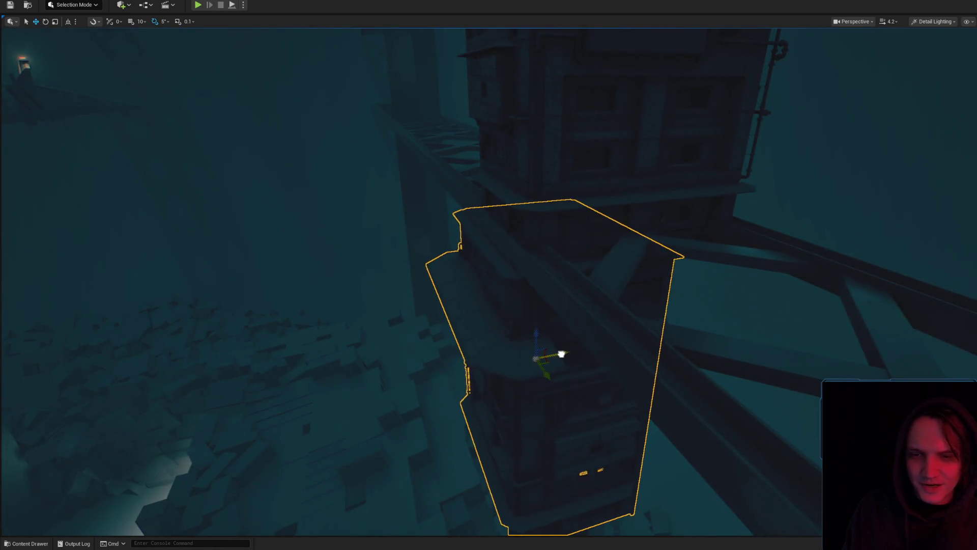
{"action": "scroll", "coordinate": [560, 363], "scroll_direction": "down", "scroll_amount": 1}
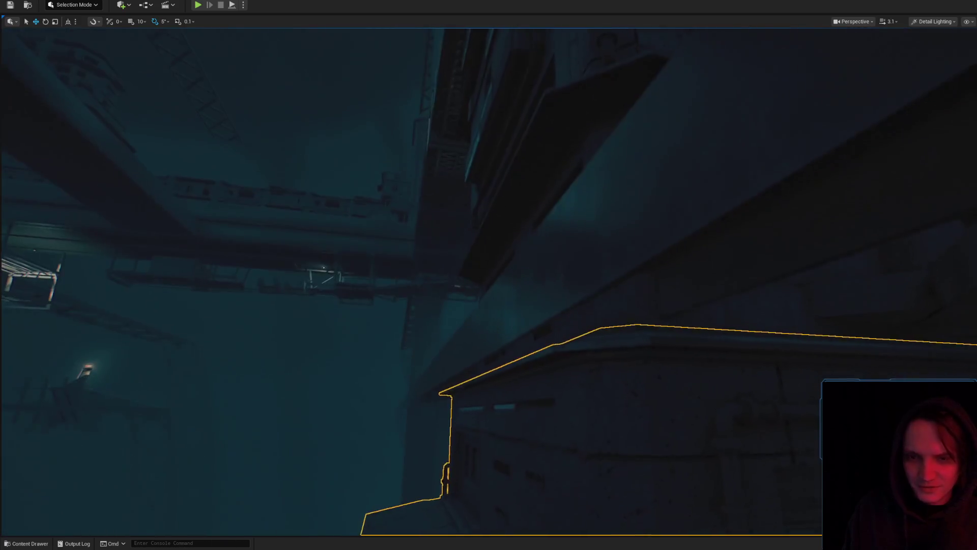
{"action": "left_click_drag", "start_coordinate": [489, 408], "coordinate": [491, 397]}
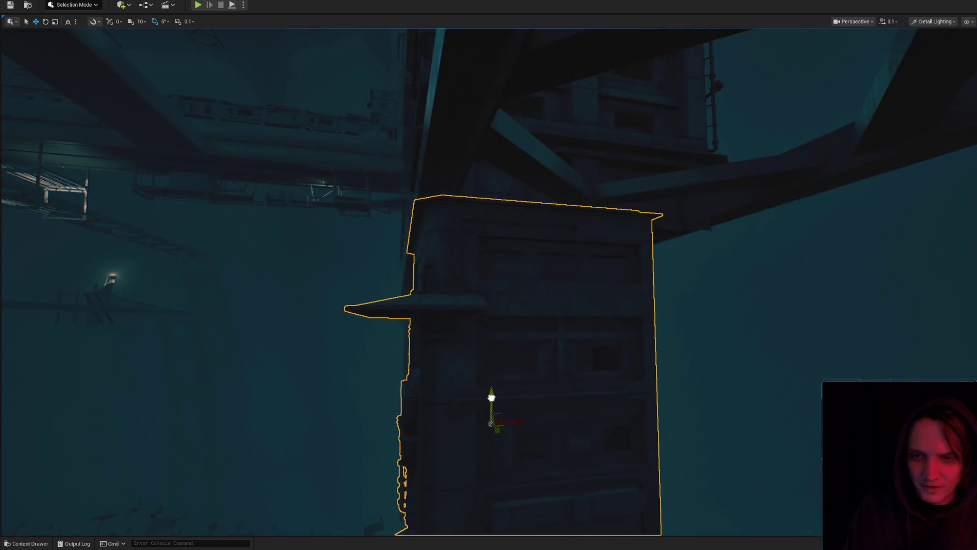
{"action": "scroll", "coordinate": [519, 375], "scroll_direction": "up", "scroll_amount": 3}
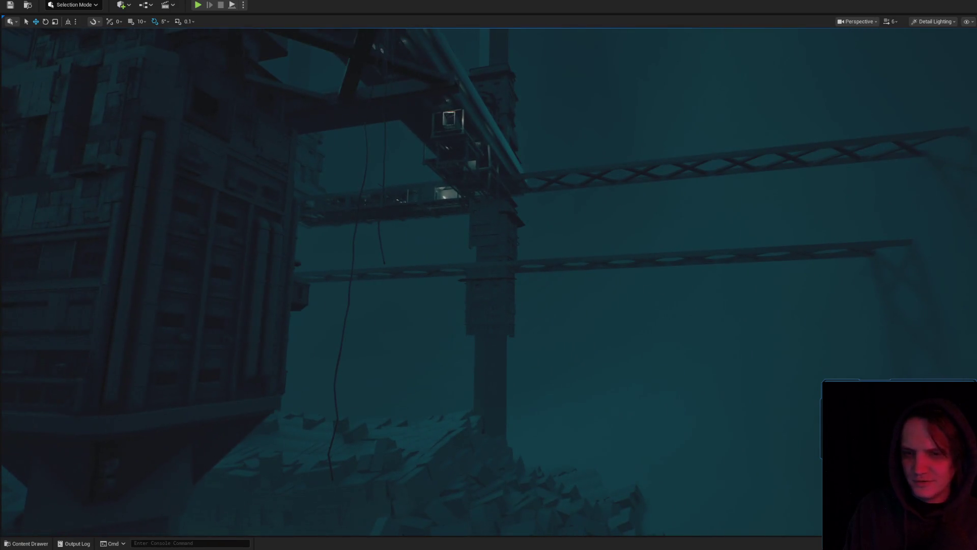
{"action": "scroll", "coordinate": [519, 318], "scroll_direction": "up", "scroll_amount": 2}
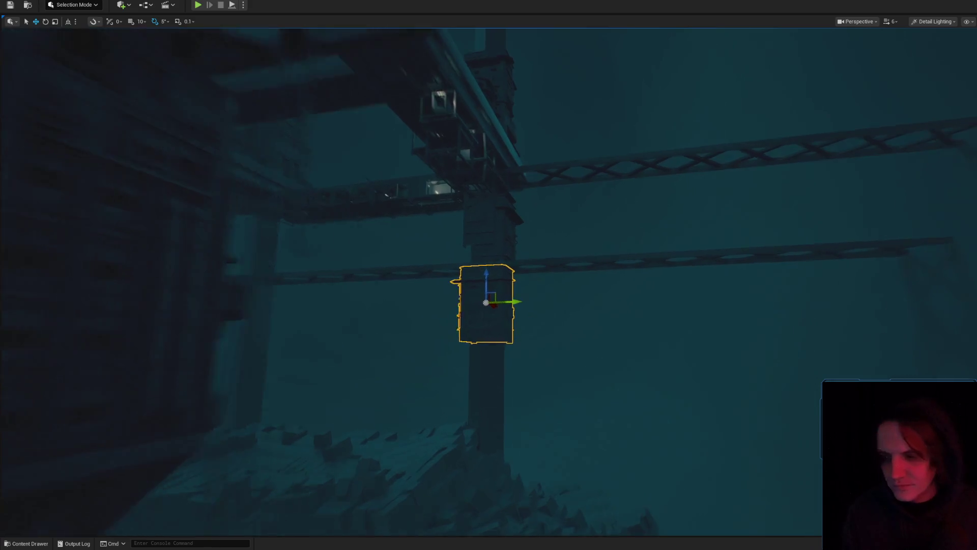
Lift the block further up the tower and check the stack from a wide view
{"action": "mouse_move", "coordinate": [494, 219]}
{"action": "left_mouse_down"}
{"action": "mouse_move", "coordinate": [495, 239]}
{"action": "mouse_move", "coordinate": [494, 203]}
{"action": "left_mouse_up"}
{"action": "scroll", "coordinate": [466, 301], "scroll_direction": "up", "scroll_amount": 10}
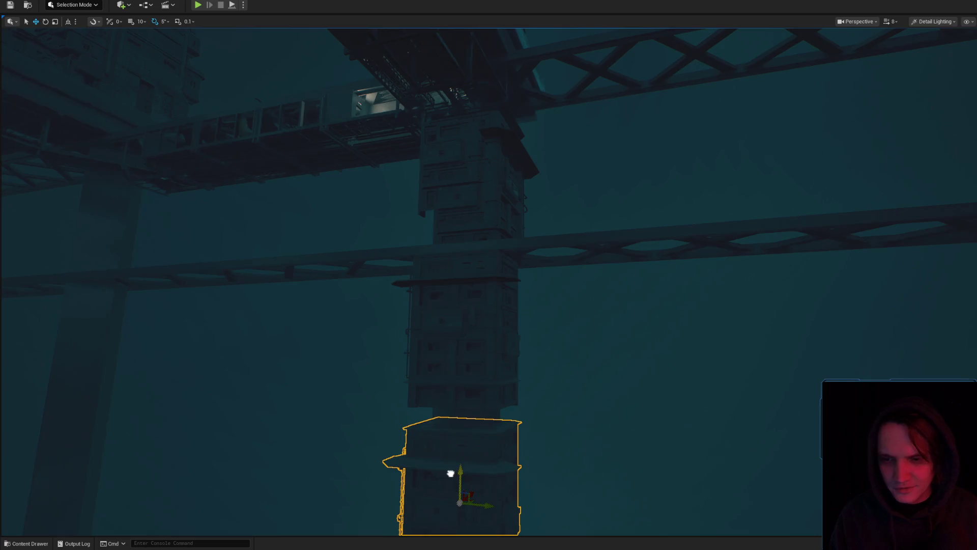
{"action": "left_click_drag", "start_coordinate": [478, 459], "coordinate": [483, 420]}
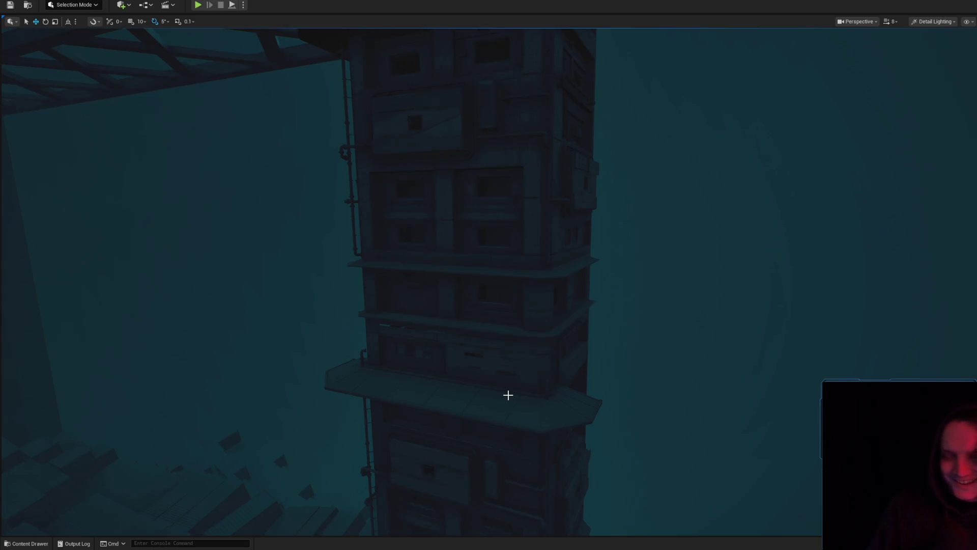
{"action": "left_click", "coordinate": [569, 346]}
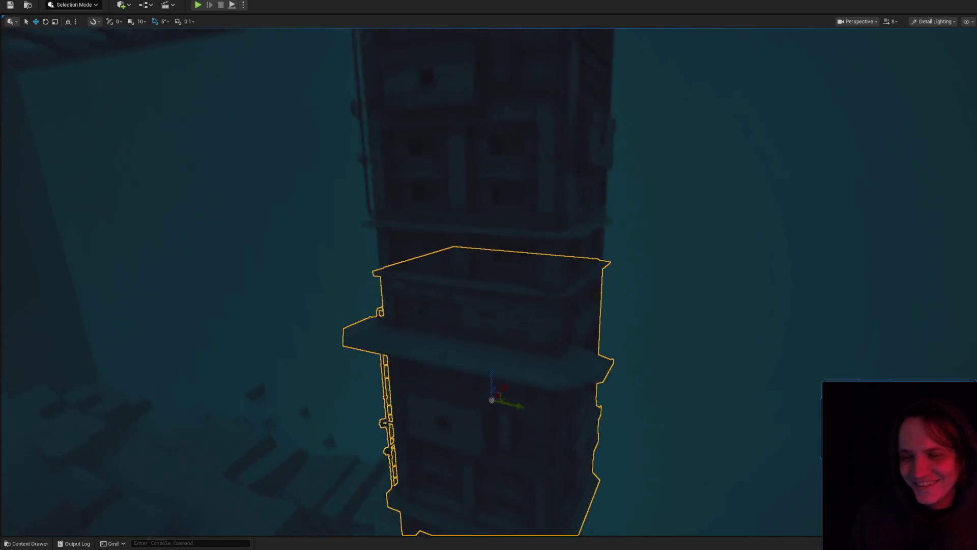
{"action": "scroll", "coordinate": [569, 345], "scroll_direction": "up", "scroll_amount": 10}
{"action": "scroll", "coordinate": [487, 389], "scroll_direction": "down", "scroll_amount": 10}
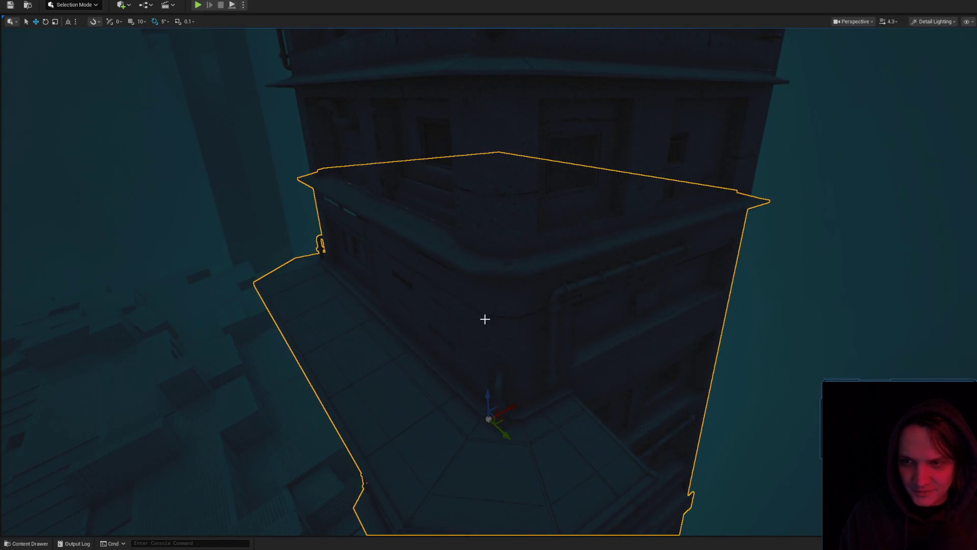
{"action": "scroll", "coordinate": [485, 320], "scroll_direction": "up", "scroll_amount": 5}
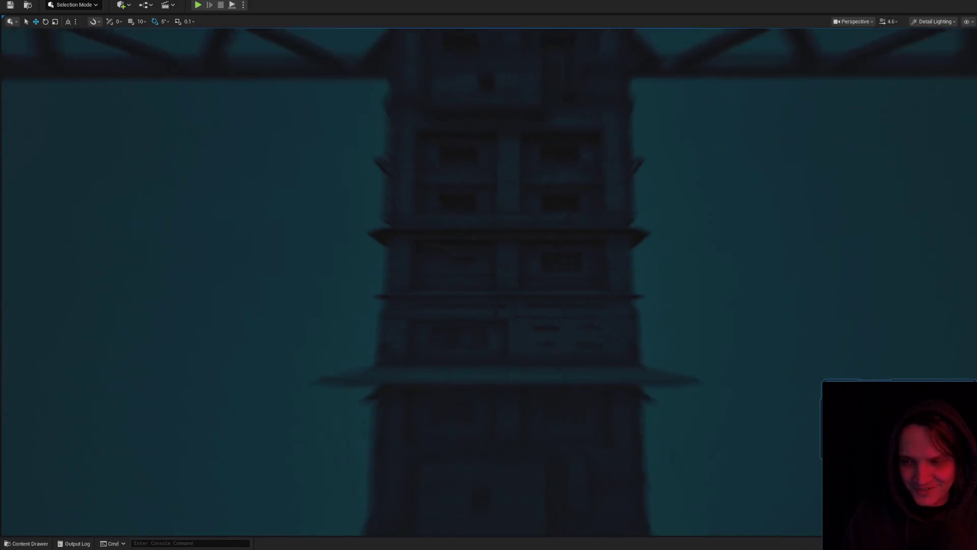
{"action": "mouse_move", "coordinate": [491, 327]}
{"action": "left_mouse_down"}
{"action": "mouse_move", "coordinate": [490, 356]}
{"action": "mouse_move", "coordinate": [453, 374]}
{"action": "mouse_move", "coordinate": [549, 284]}
{"action": "left_mouse_up"}
Select the building block beside the rubble and rotate it 180 degrees
{"action": "left_click", "coordinate": [548, 284]}
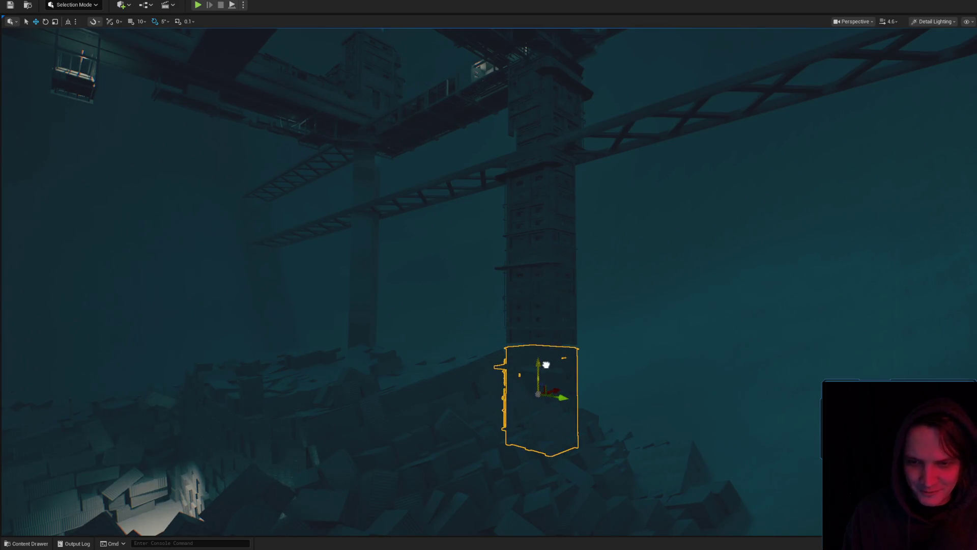
{"action": "mouse_move", "coordinate": [564, 341]}
{"action": "left_mouse_down"}
{"action": "mouse_move", "coordinate": [550, 336]}
{"action": "mouse_move", "coordinate": [553, 326]}
{"action": "mouse_move", "coordinate": [580, 292]}
{"action": "left_mouse_up"}
{"action": "left_click", "coordinate": [575, 366]}
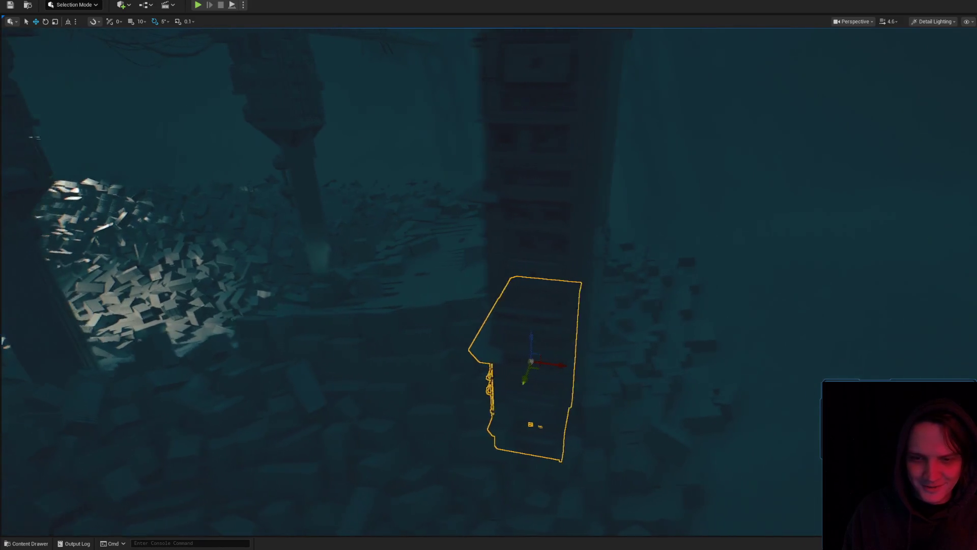
{"action": "key", "text": "e"}
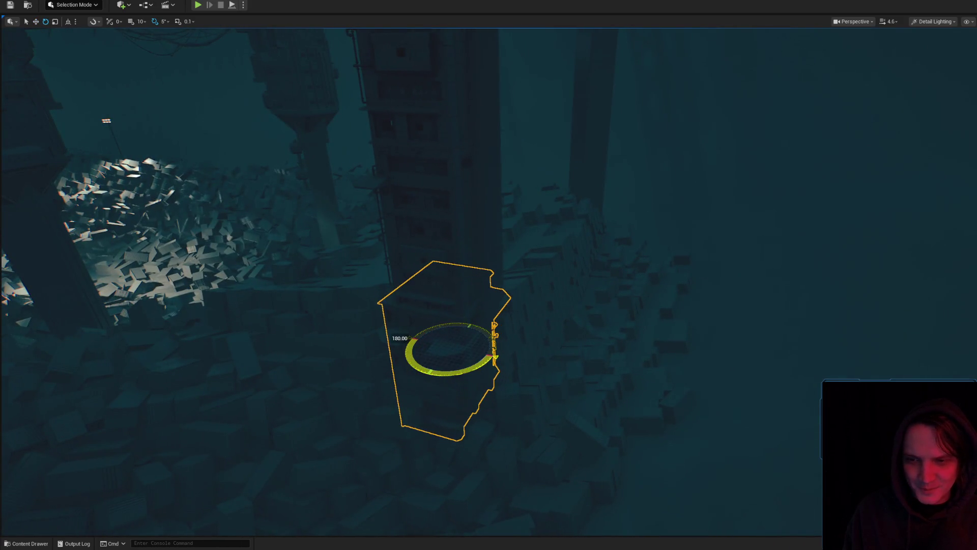
{"action": "left_click_drag", "start_coordinate": [524, 362], "coordinate": [545, 387]}
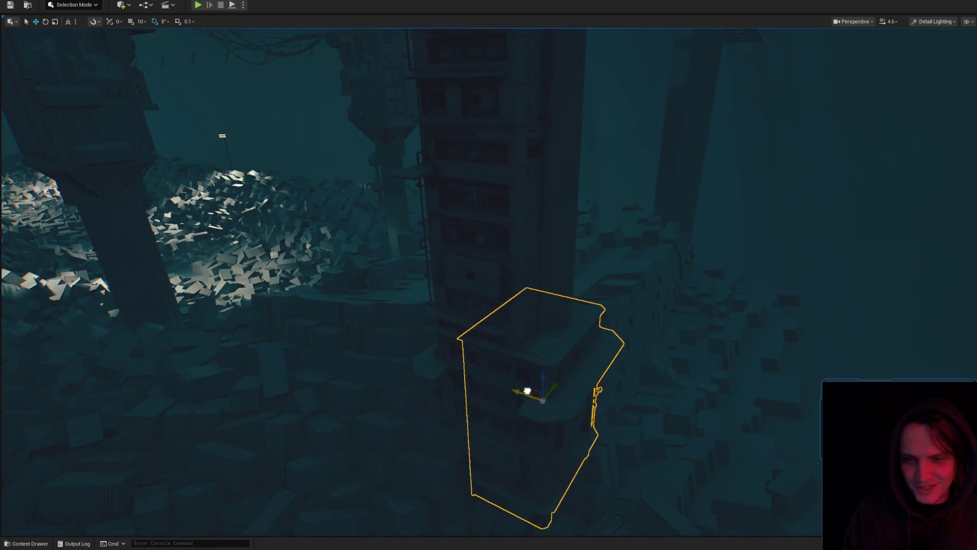
Shift the block right against the tower and lower it slightly
{"action": "left_click_drag", "start_coordinate": [554, 398], "coordinate": [589, 393]}
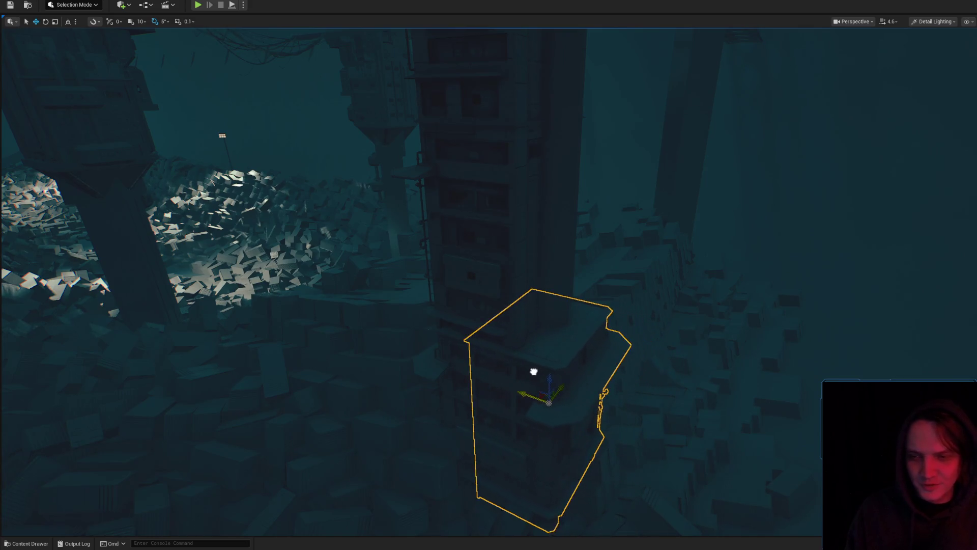
{"action": "left_click_drag", "start_coordinate": [560, 356], "coordinate": [547, 399]}
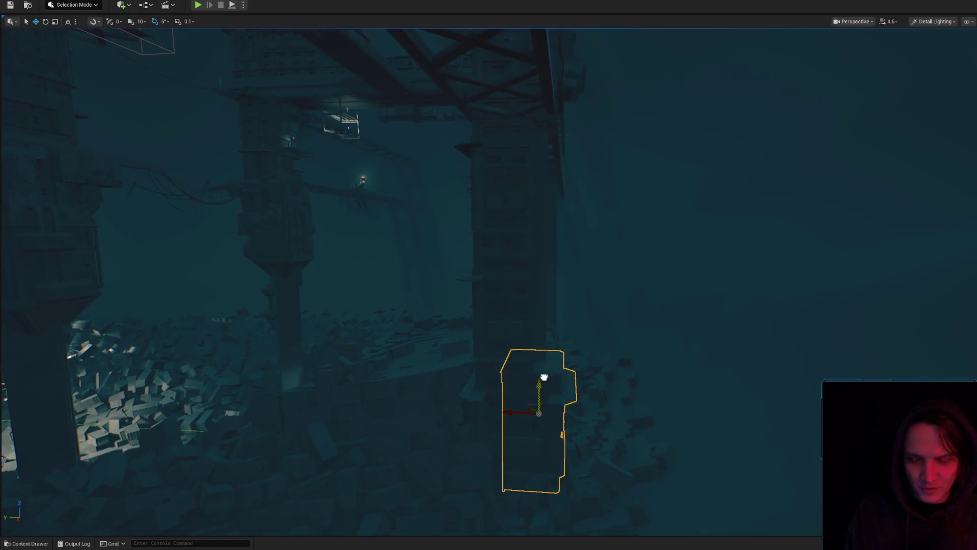
{"action": "key", "text": "f"}
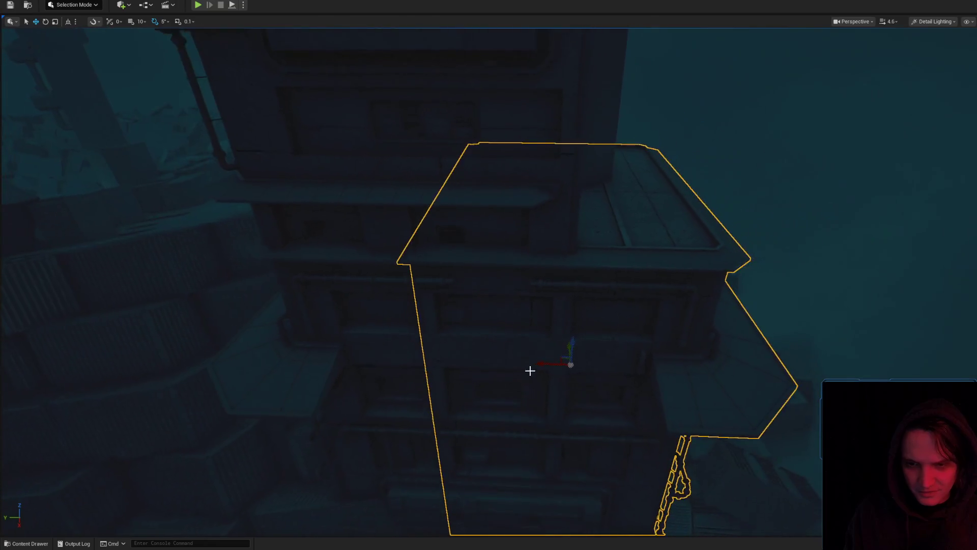
{"action": "mouse_move", "coordinate": [543, 365]}
{"action": "left_mouse_down"}
{"action": "mouse_move", "coordinate": [637, 375]}
{"action": "mouse_move", "coordinate": [535, 344]}
{"action": "mouse_move", "coordinate": [551, 351]}
{"action": "mouse_move", "coordinate": [555, 188]}
{"action": "mouse_move", "coordinate": [537, 91]}
{"action": "mouse_move", "coordinate": [552, 195]}
{"action": "left_mouse_up"}
{"action": "scroll", "coordinate": [551, 351], "scroll_direction": "down", "scroll_amount": 5}
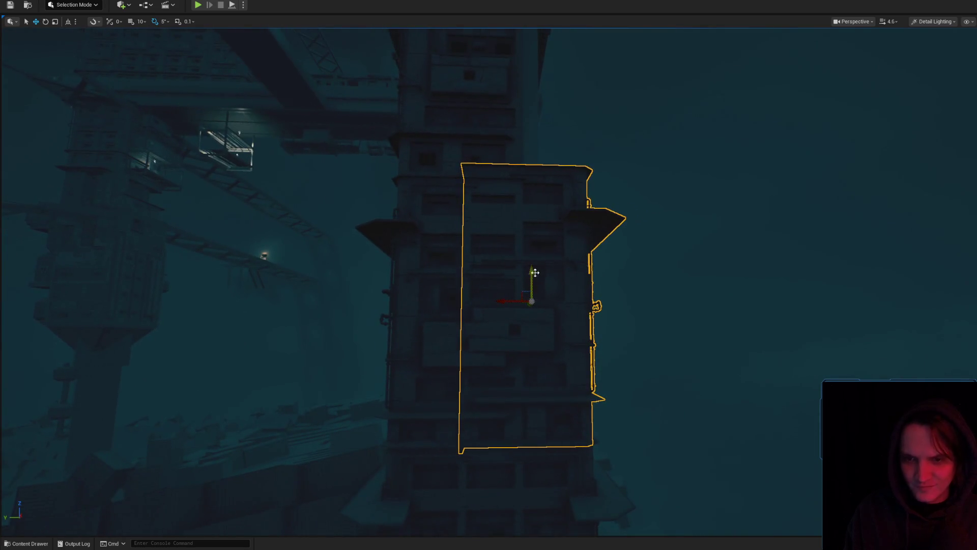
{"action": "left_click_drag", "start_coordinate": [534, 273], "coordinate": [541, 288]}
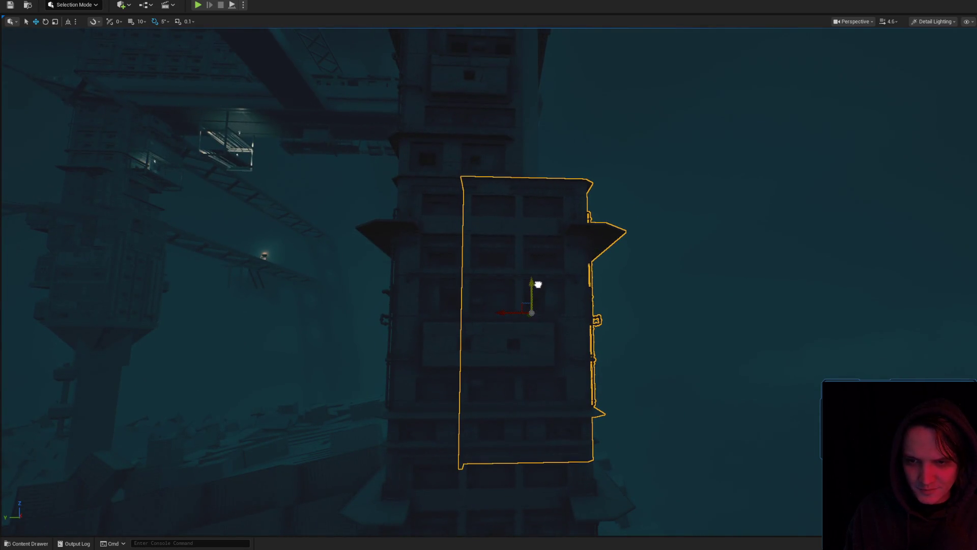
Fly to another part of the level and select another building block on the tower
{"action": "scroll", "coordinate": [578, 279], "scroll_direction": "up", "scroll_amount": 2}
{"action": "mouse_move", "coordinate": [578, 279]}
{"action": "left_mouse_down"}
{"action": "mouse_move", "coordinate": [590, 264]}
{"action": "mouse_move", "coordinate": [594, 280]}
{"action": "left_mouse_up"}
{"action": "scroll", "coordinate": [590, 264], "scroll_direction": "down", "scroll_amount": 1}
{"action": "scroll", "coordinate": [591, 265], "scroll_direction": "down", "scroll_amount": 3}
{"action": "left_click", "coordinate": [594, 279]}
{"action": "scroll", "coordinate": [593, 279], "scroll_direction": "up", "scroll_amount": 2}
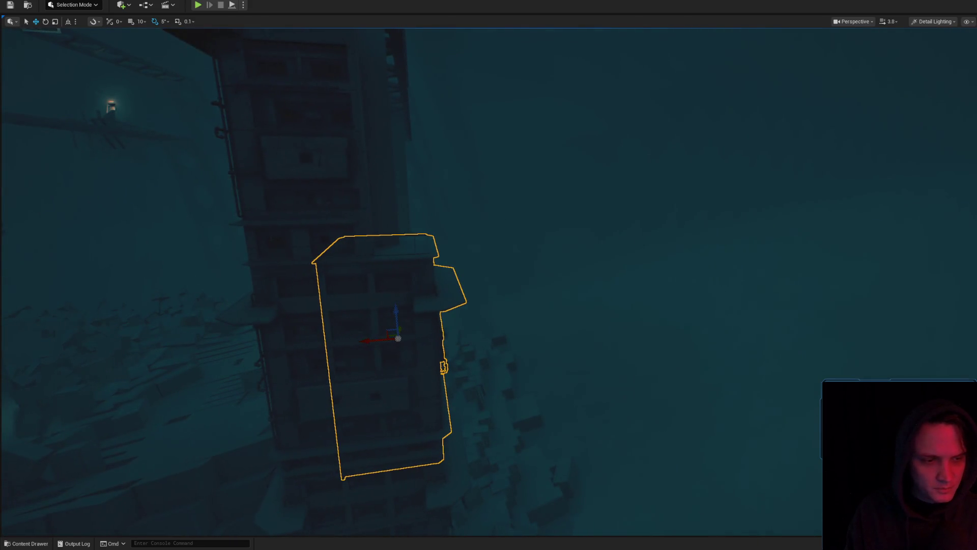
Open the building's mesh editor and filter the RefugeSlums folder to static meshes
{"action": "key", "text": "ctrl+e"}
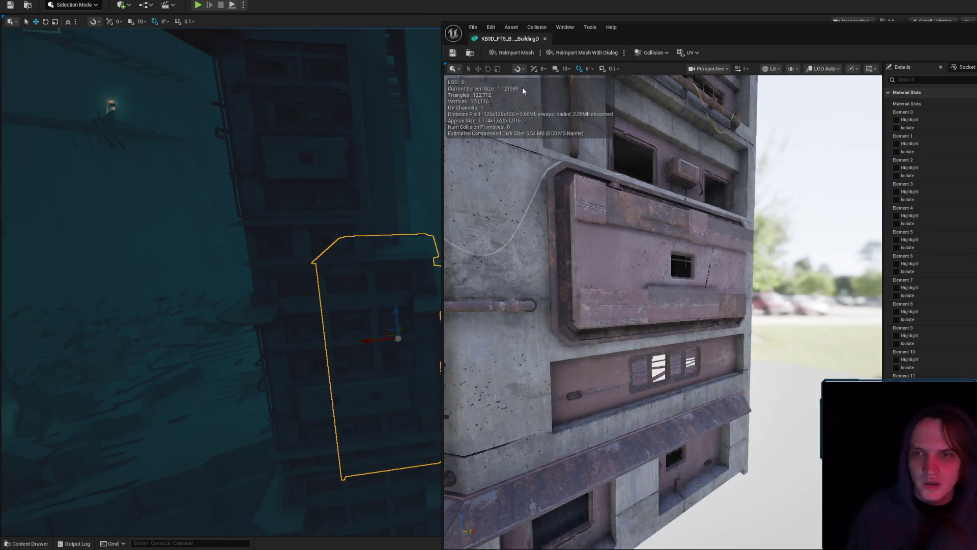
{"action": "left_click_drag", "start_coordinate": [581, 185], "coordinate": [581, 185]}
{"action": "left_click", "coordinate": [471, 53]}
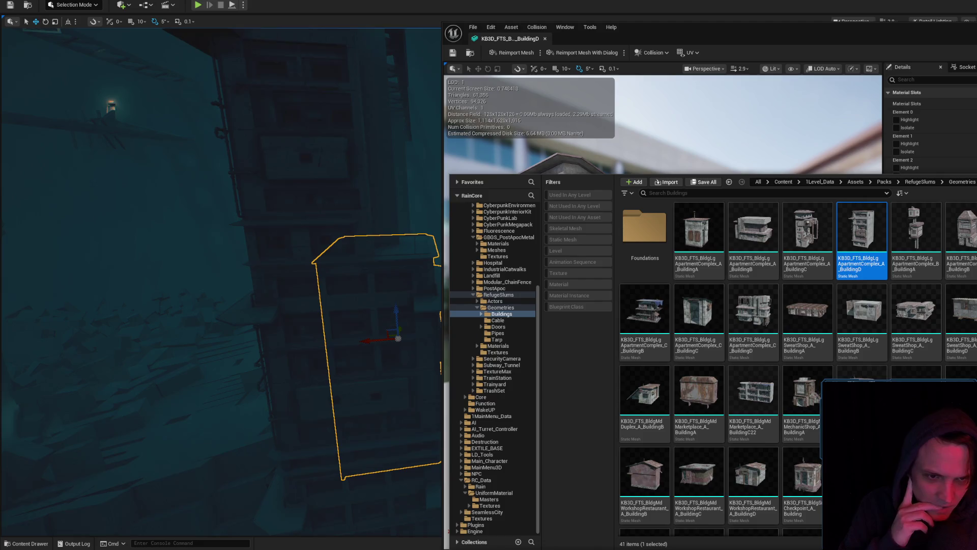
{"action": "scroll", "coordinate": [794, 367], "scroll_direction": "down", "scroll_amount": 1}
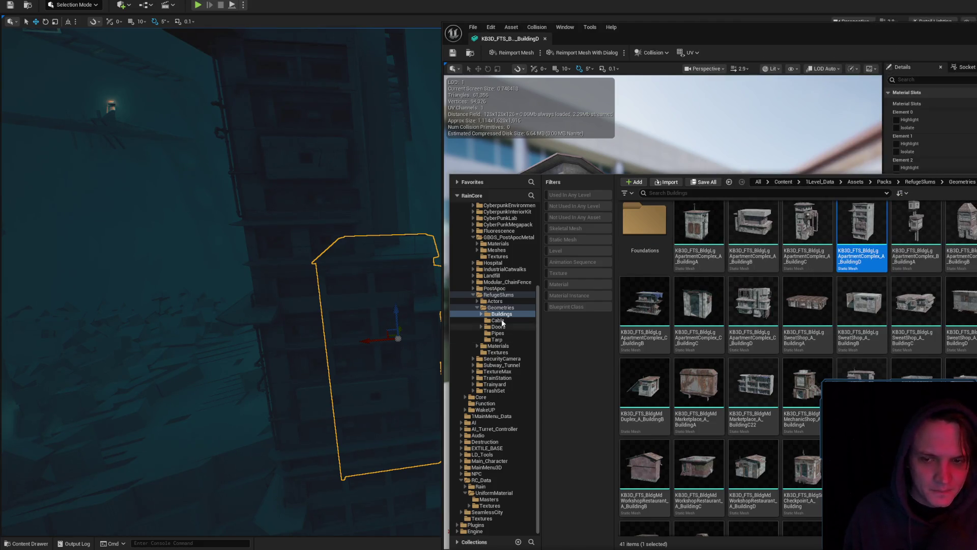
{"action": "left_click", "coordinate": [499, 295]}
{"action": "left_click", "coordinate": [575, 241]}
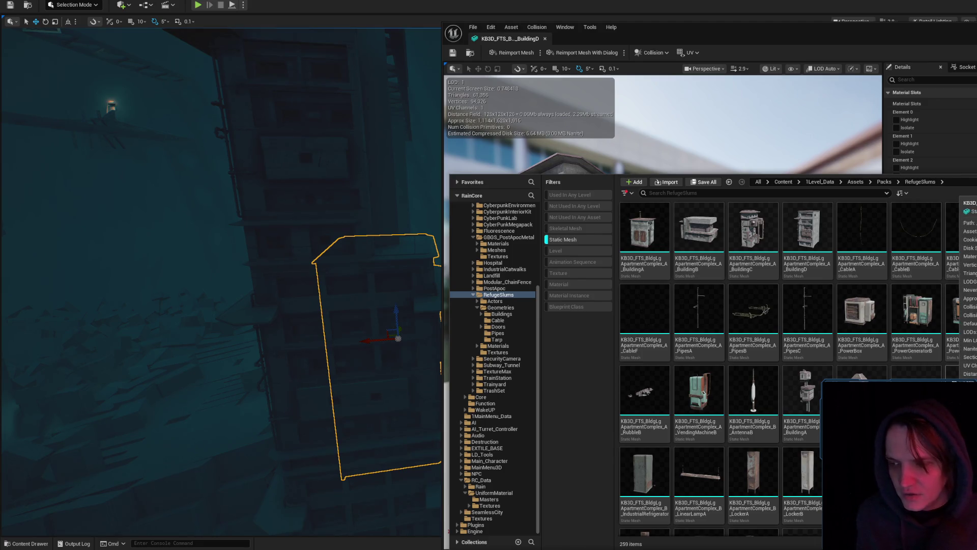
Scroll through the RefugeSlums static meshes in the asset list
{"action": "scroll", "coordinate": [794, 367], "scroll_direction": "down", "scroll_amount": 3}
{"action": "scroll", "coordinate": [799, 368], "scroll_direction": "down", "scroll_amount": 5}
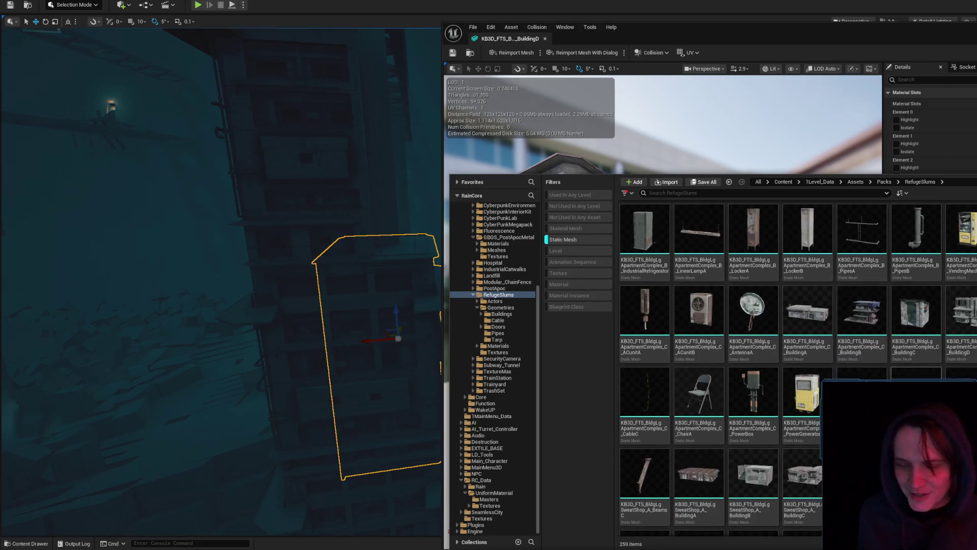
{"action": "scroll", "coordinate": [799, 369], "scroll_direction": "down", "scroll_amount": 3}
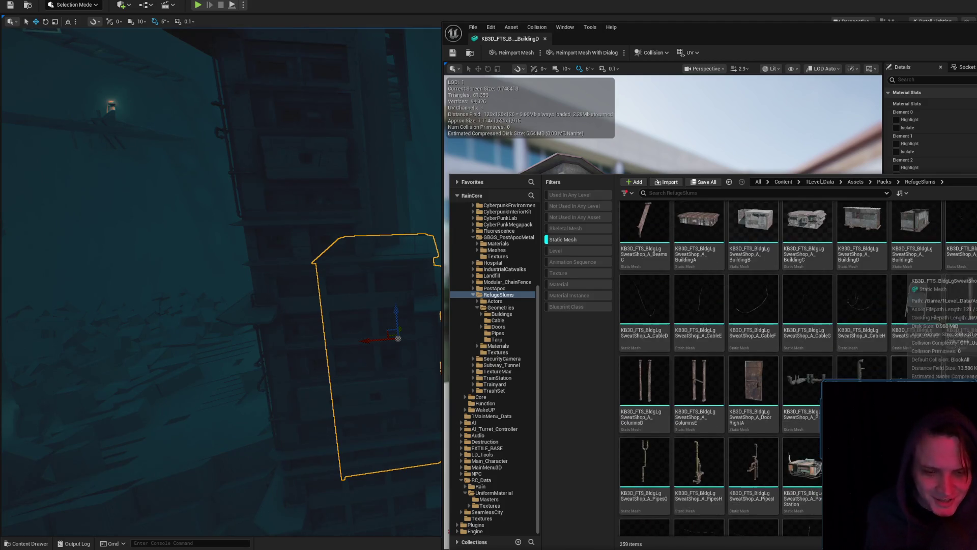
{"action": "scroll", "coordinate": [799, 369], "scroll_direction": "down", "scroll_amount": 2}
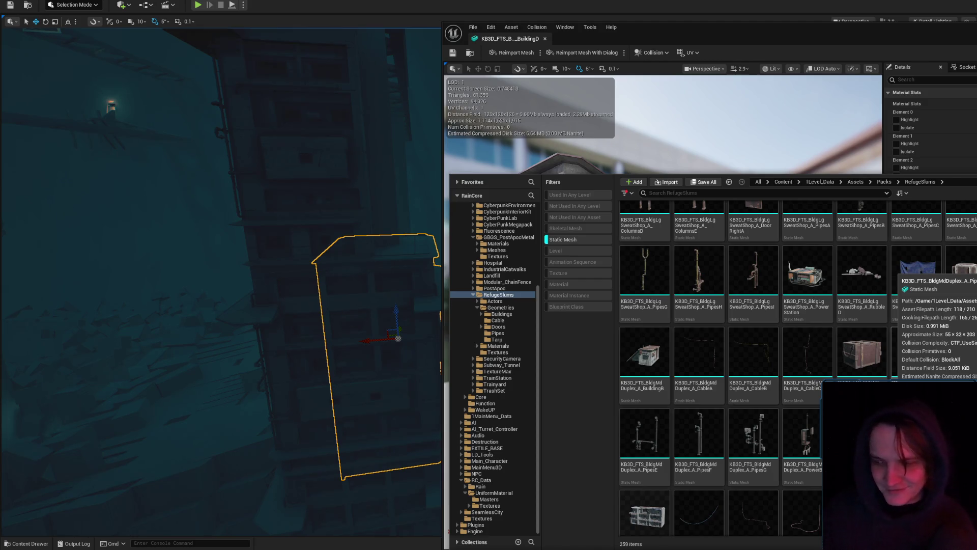
{"action": "mouse_move", "coordinate": [862, 336]}
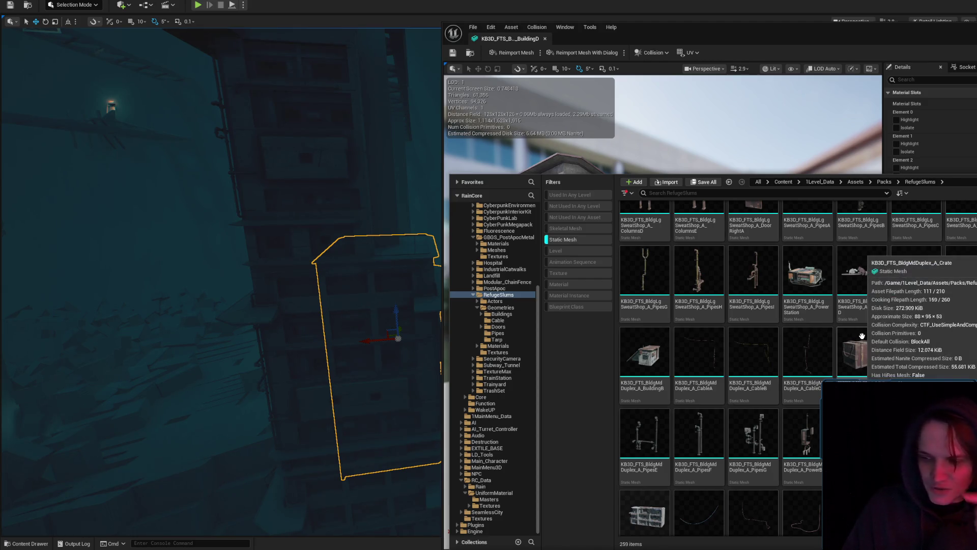
{"action": "scroll", "coordinate": [862, 336], "scroll_direction": "down", "scroll_amount": 3}
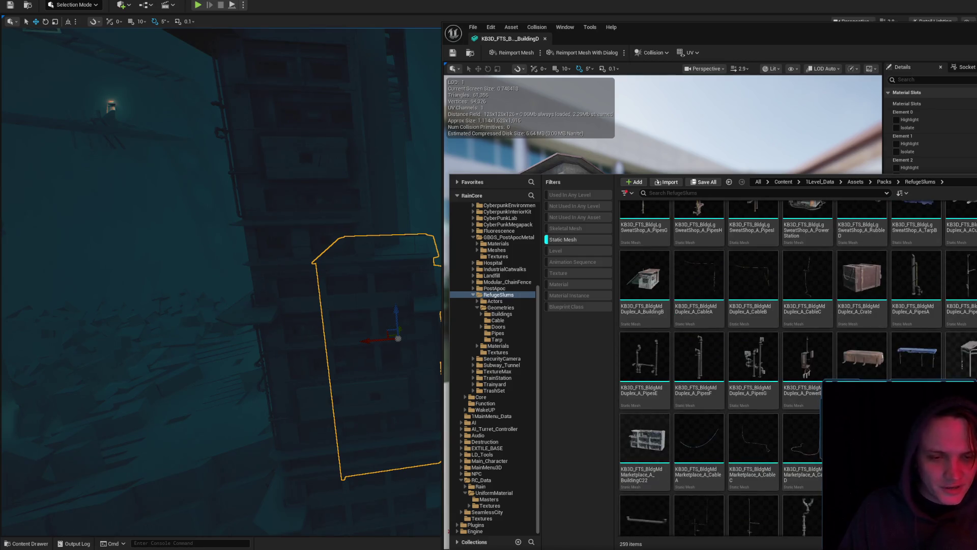
{"action": "scroll", "coordinate": [862, 336], "scroll_direction": "down", "scroll_amount": 1}
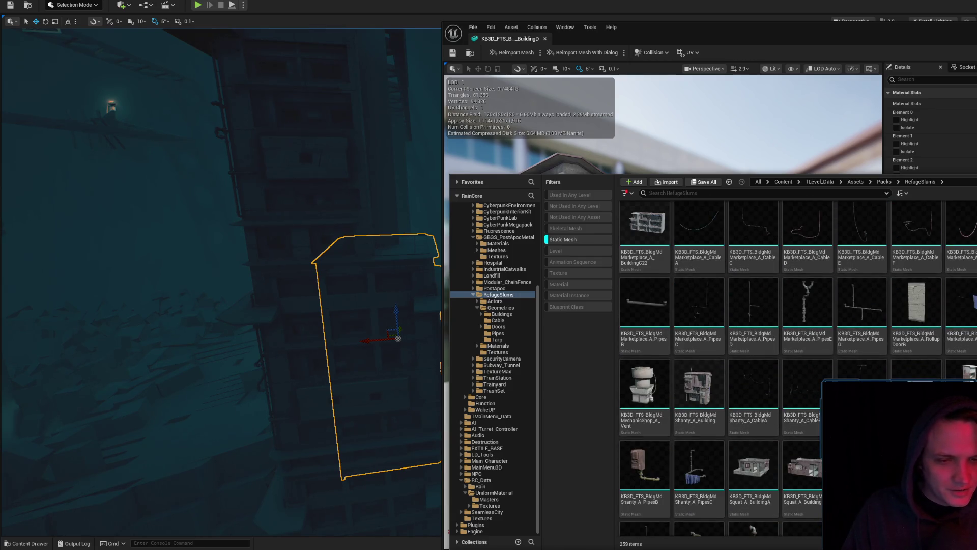
{"action": "scroll", "coordinate": [862, 336], "scroll_direction": "down", "scroll_amount": 4}
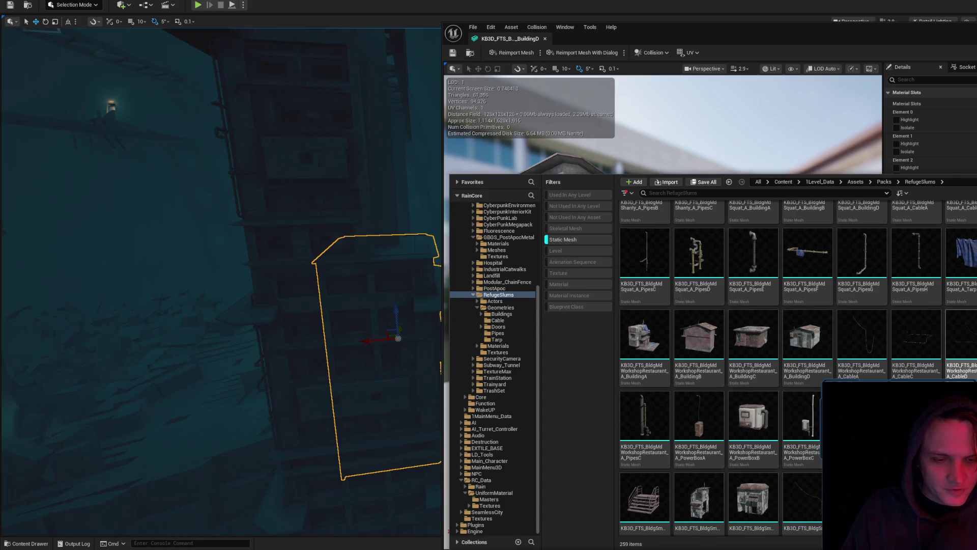
{"action": "scroll", "coordinate": [862, 336], "scroll_direction": "down", "scroll_amount": 1}
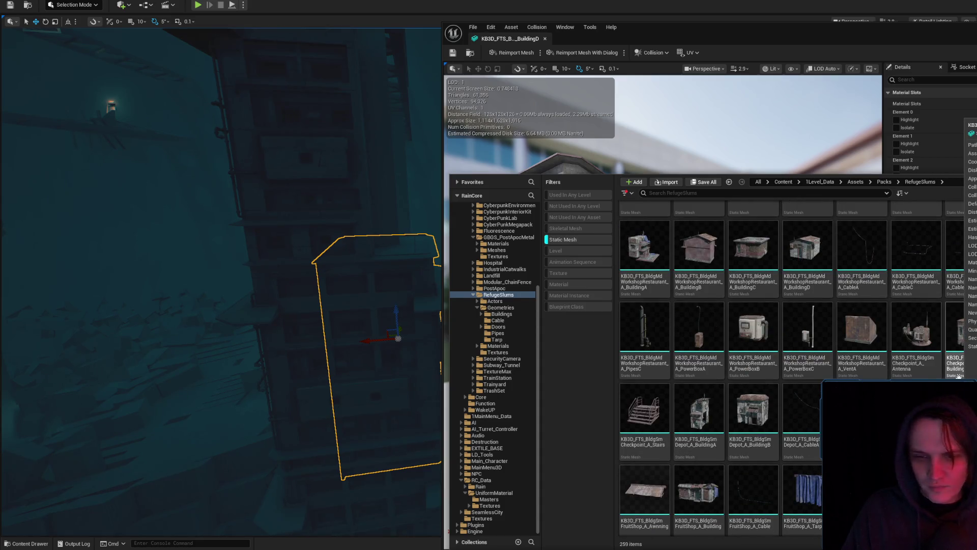
{"action": "scroll", "coordinate": [959, 375], "scroll_direction": "down", "scroll_amount": 2}
{"action": "scroll", "coordinate": [952, 380], "scroll_direction": "down", "scroll_amount": 2}
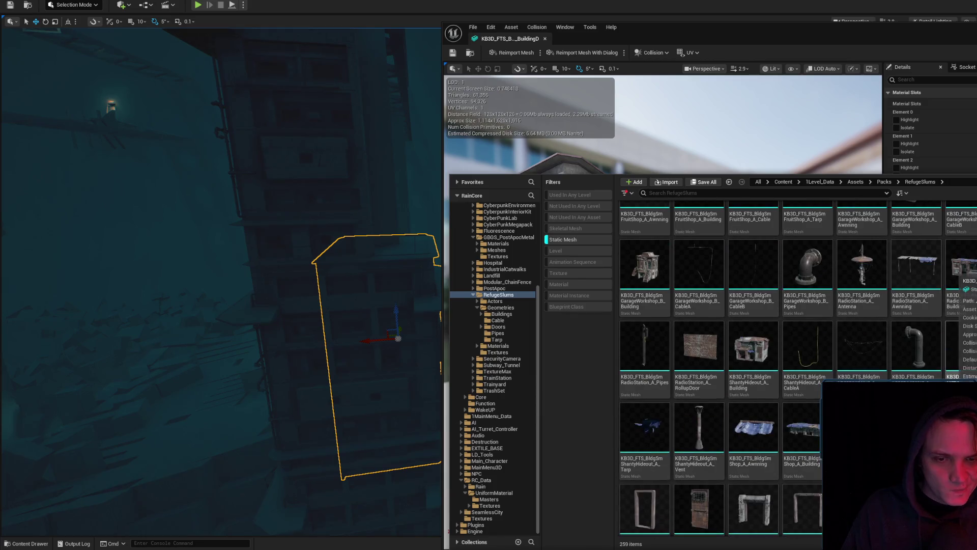
{"action": "scroll", "coordinate": [798, 367], "scroll_direction": "down", "scroll_amount": 5}
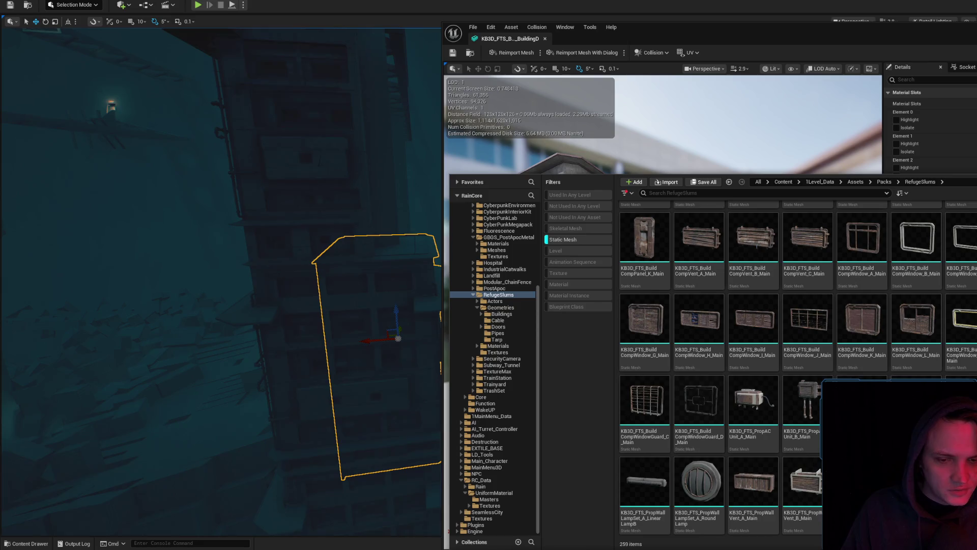
Close the asset browser, zoom the BuildingD preview, and close its mesh editor
{"action": "left_click", "coordinate": [813, 126]}
{"action": "scroll", "coordinate": [813, 126], "scroll_direction": "down", "scroll_amount": 6}
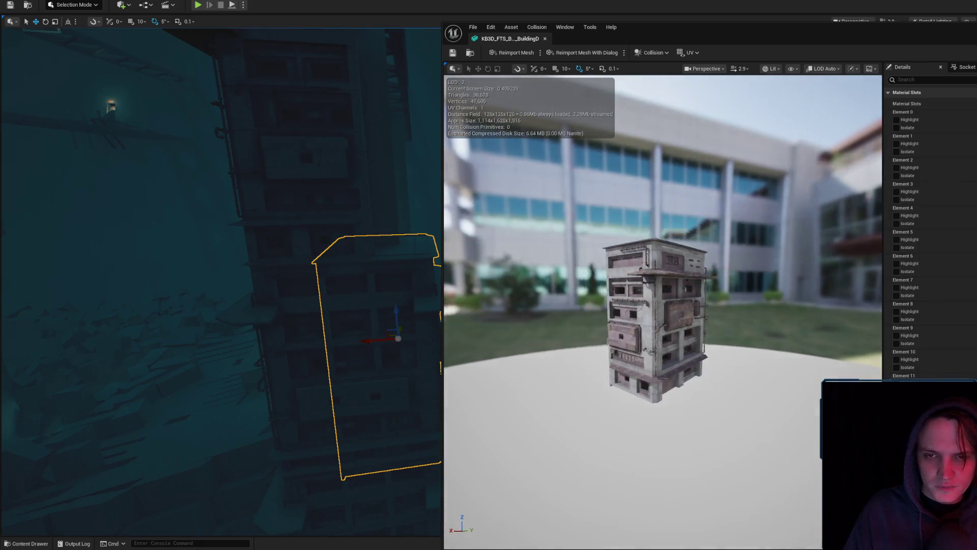
{"action": "scroll", "coordinate": [662, 311], "scroll_direction": "up", "scroll_amount": 8}
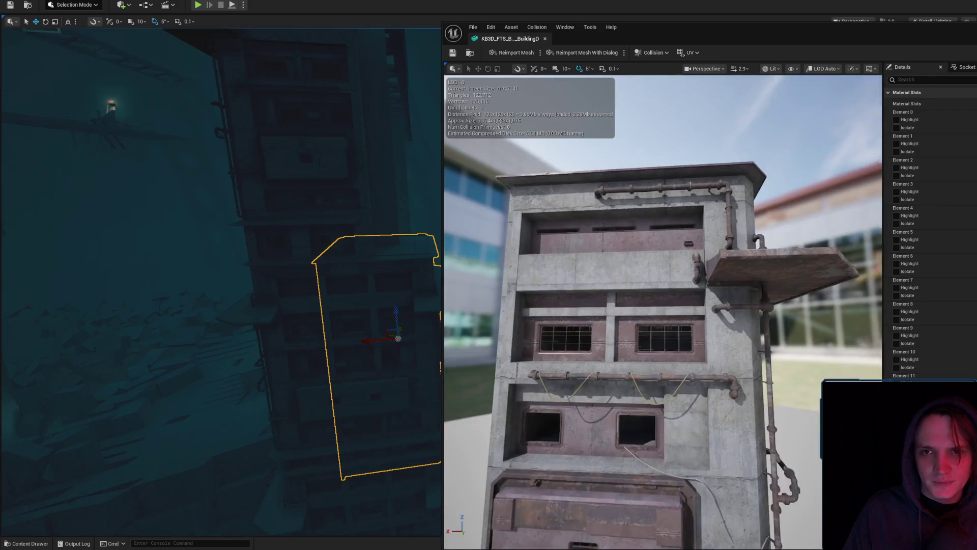
{"action": "scroll", "coordinate": [662, 311], "scroll_direction": "down", "scroll_amount": 8}
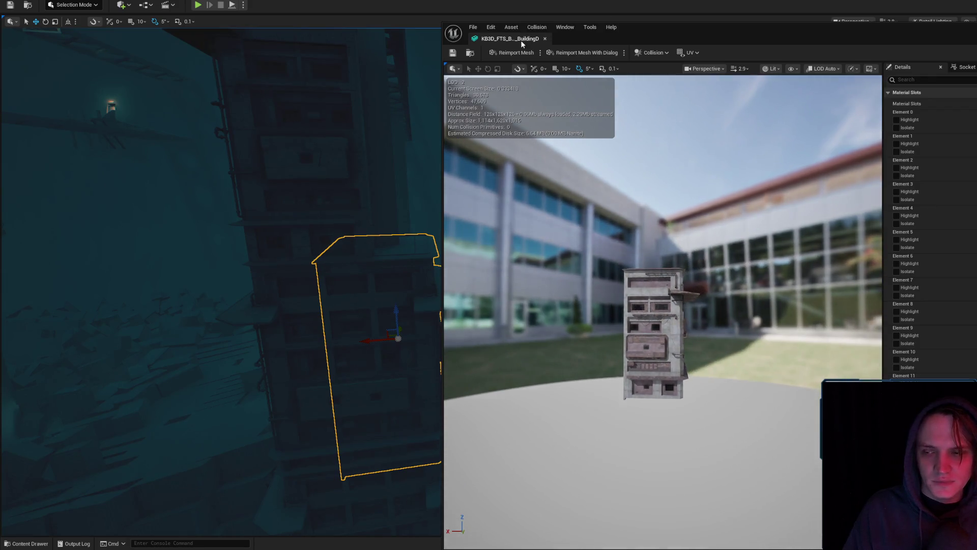
{"action": "middle_click", "coordinate": [521, 41]}
Raise a slum building higher up the tower and centre the view on it
{"action": "key", "text": "f"}
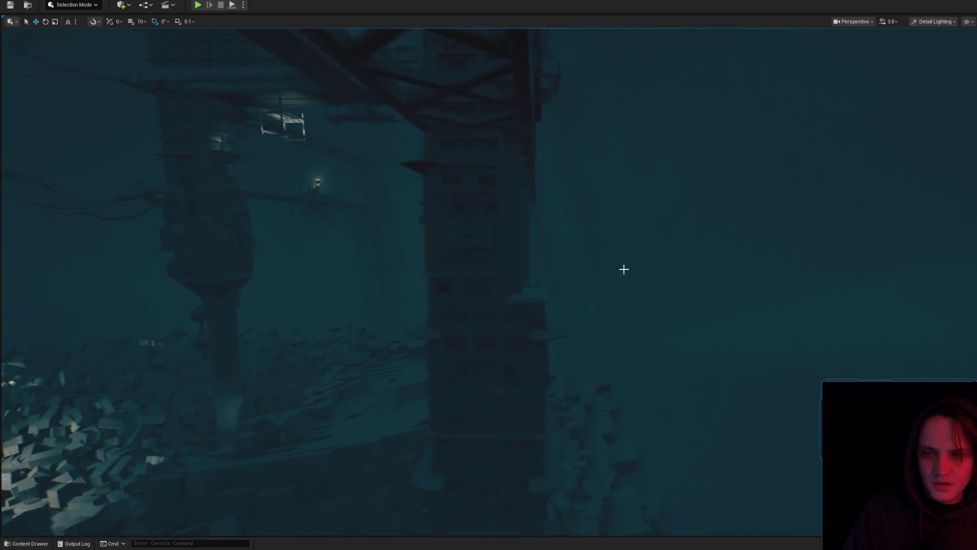
{"action": "left_click", "coordinate": [524, 312]}
{"action": "mouse_move", "coordinate": [589, 399]}
{"action": "left_mouse_down"}
{"action": "mouse_move", "coordinate": [613, 224]}
{"action": "mouse_move", "coordinate": [661, 232]}
{"action": "left_mouse_up"}
{"action": "left_click", "coordinate": [660, 232]}
{"action": "key", "text": "f"}
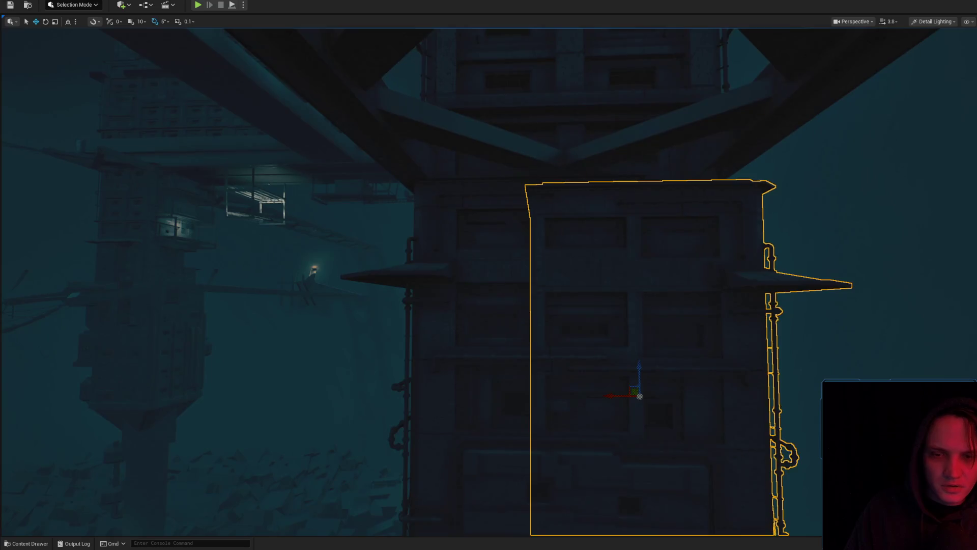
Check the neighbouring building, survey the girders, and focus on a pillar section
{"action": "left_click", "coordinate": [707, 313]}
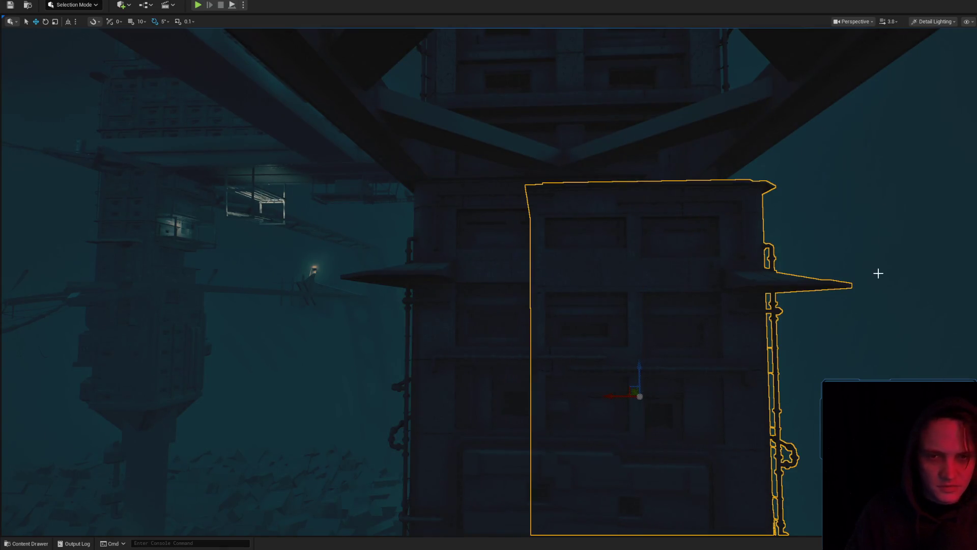
{"action": "left_click_drag", "start_coordinate": [878, 274], "coordinate": [878, 274]}
{"action": "left_click", "coordinate": [827, 307]}
{"action": "left_click_drag", "start_coordinate": [827, 308], "coordinate": [826, 307]}
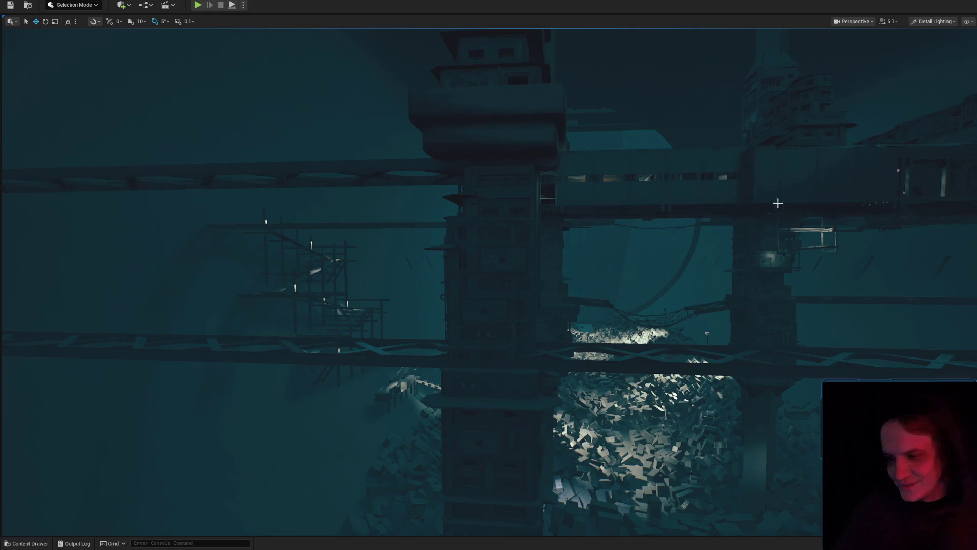
{"action": "left_click_drag", "start_coordinate": [656, 360], "coordinate": [655, 361]}
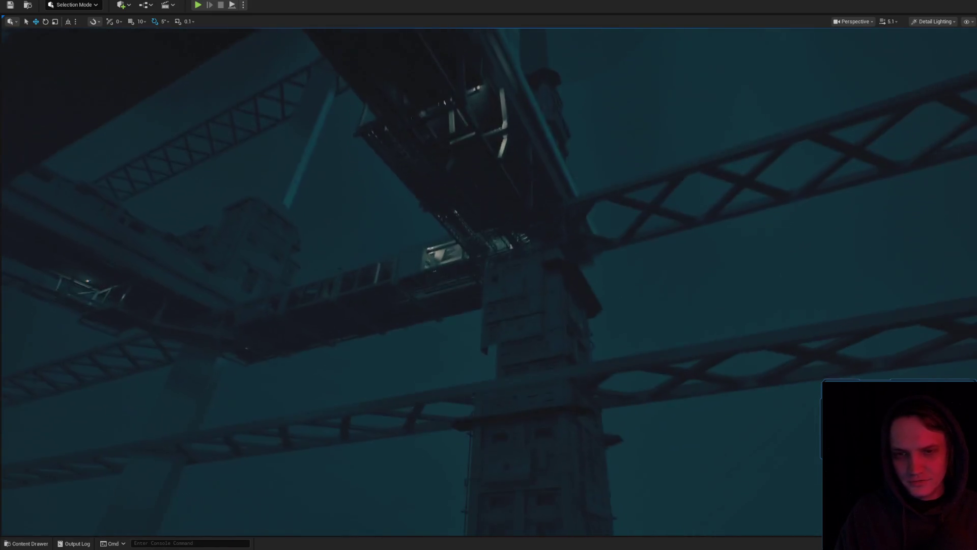
{"action": "left_click", "coordinate": [545, 295]}
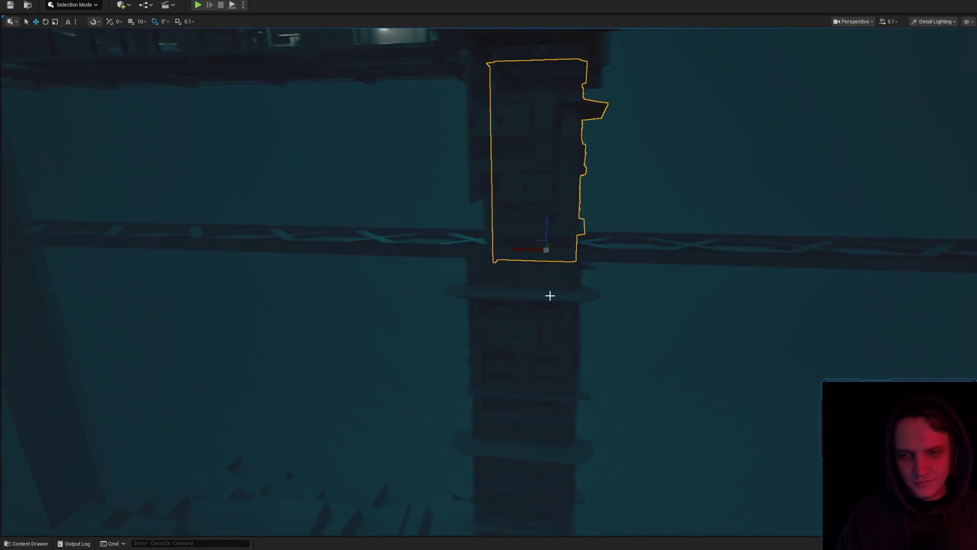
{"action": "key", "text": "Escape"}
{"action": "key", "text": "f"}
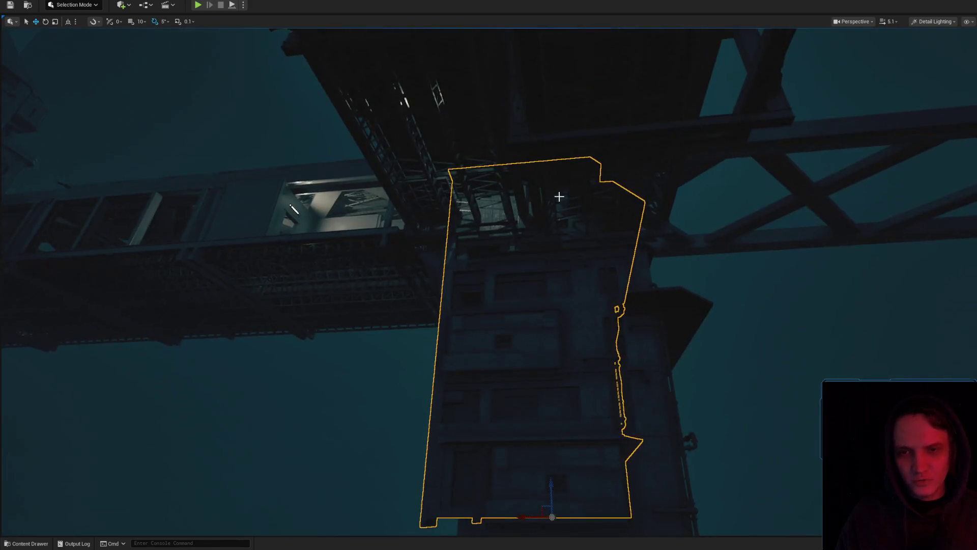
{"action": "scroll", "coordinate": [614, 270], "scroll_direction": "down", "scroll_amount": 3}
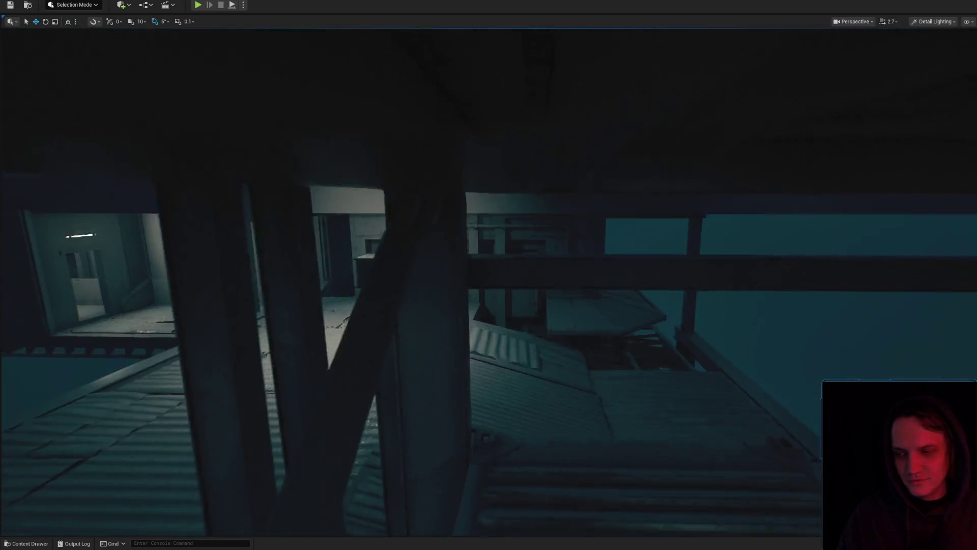
Select a building section on the tower and orbit to a side view of it
{"action": "left_click_drag", "start_coordinate": [618, 264], "coordinate": [617, 264]}
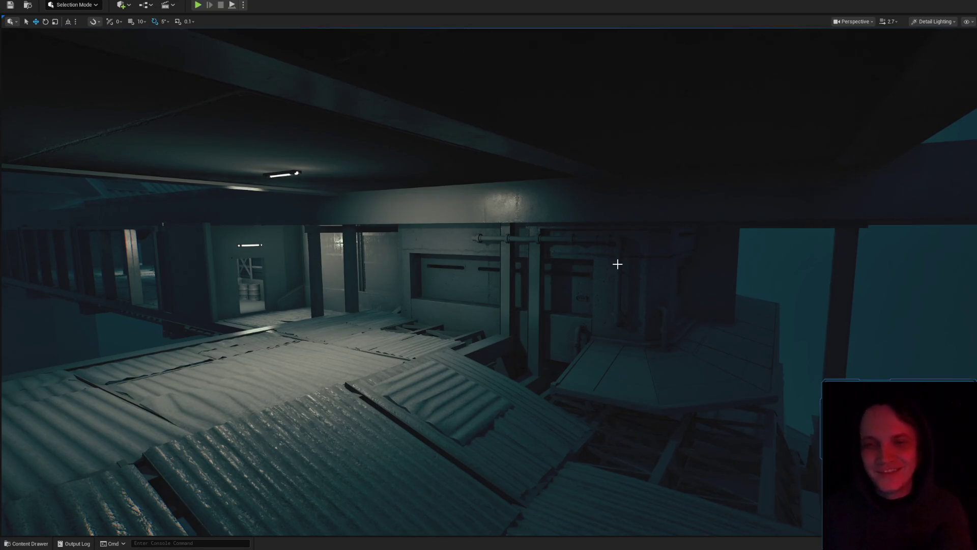
{"action": "left_click_drag", "start_coordinate": [617, 263], "coordinate": [617, 264]}
{"action": "scroll", "coordinate": [617, 264], "scroll_direction": "down", "scroll_amount": 2}
{"action": "scroll", "coordinate": [617, 264], "scroll_direction": "up", "scroll_amount": 2}
{"action": "mouse_move", "coordinate": [524, 275]}
{"action": "left_mouse_down"}
{"action": "mouse_move", "coordinate": [539, 285]}
{"action": "mouse_move", "coordinate": [491, 260]}
{"action": "left_mouse_up"}
{"action": "left_click", "coordinate": [378, 221]}
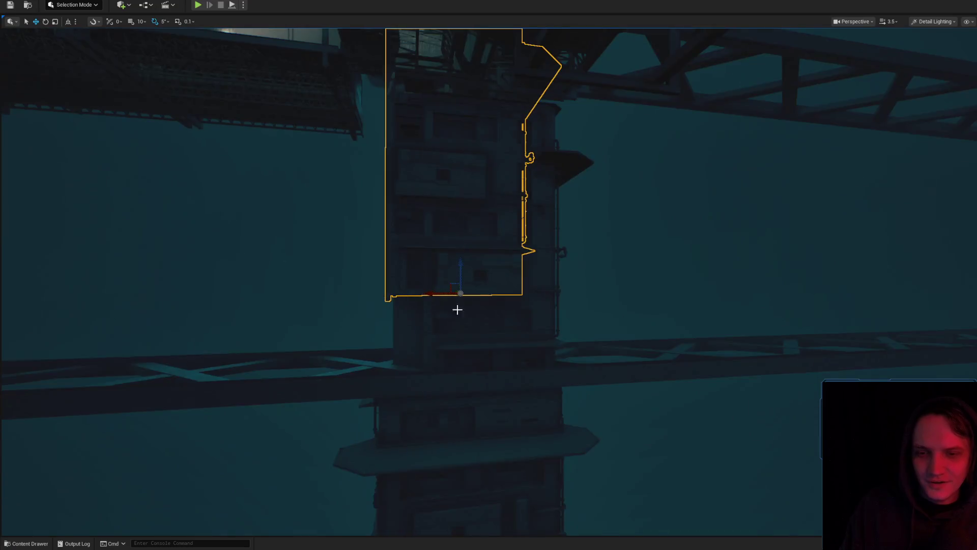
{"action": "key", "text": "f"}
{"action": "left_click_drag", "start_coordinate": [377, 222], "coordinate": [378, 222]}
{"action": "left_click_drag", "start_coordinate": [503, 345], "coordinate": [504, 345]}
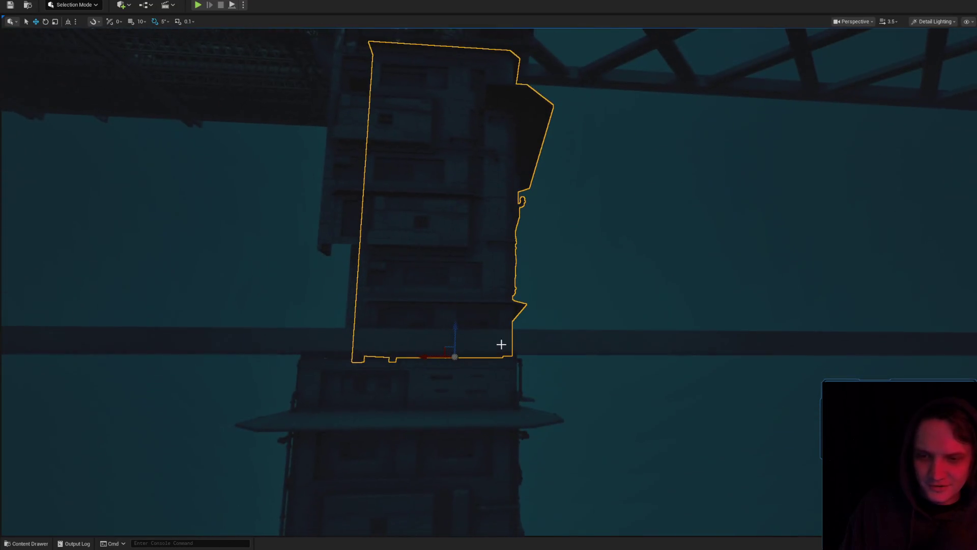
Shift the building section slightly sideways and fly back to view the crane trusses
{"action": "left_click_drag", "start_coordinate": [447, 359], "coordinate": [444, 356]}
{"action": "scroll", "coordinate": [444, 356], "scroll_direction": "down", "scroll_amount": 1}
{"action": "left_click_drag", "start_coordinate": [560, 328], "coordinate": [559, 327]}
{"action": "scroll", "coordinate": [560, 328], "scroll_direction": "down", "scroll_amount": 1}
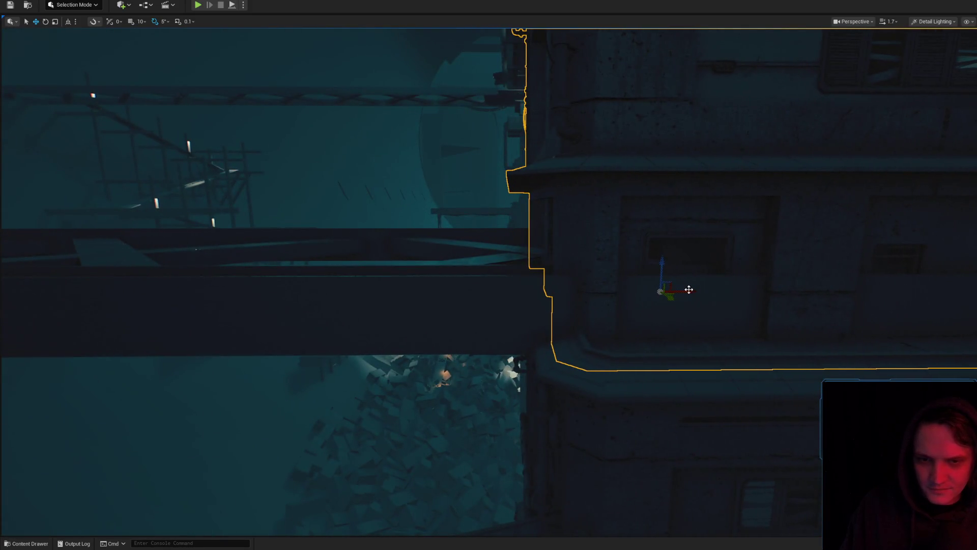
{"action": "scroll", "coordinate": [621, 280], "scroll_direction": "up", "scroll_amount": 1}
{"action": "left_click_drag", "start_coordinate": [622, 281], "coordinate": [621, 280]}
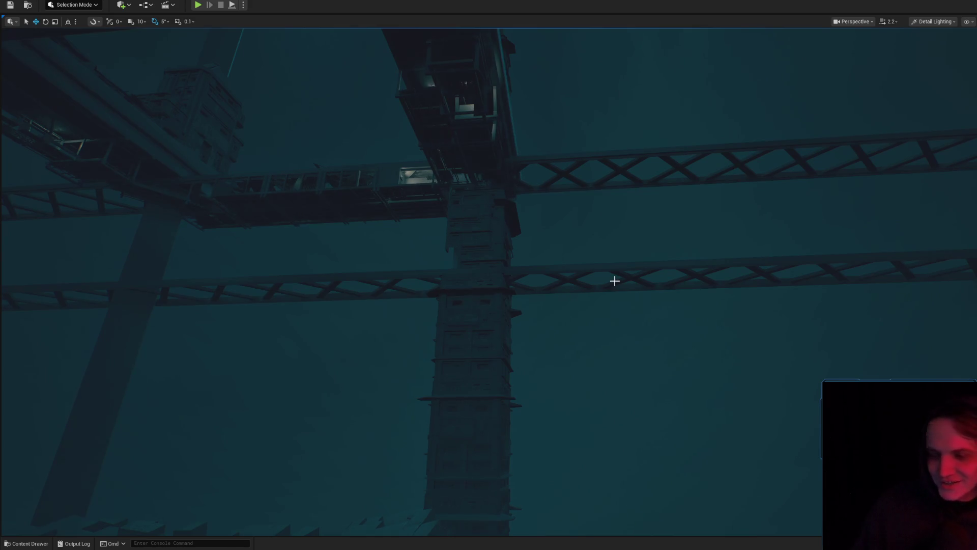
{"action": "left_click_drag", "start_coordinate": [615, 281], "coordinate": [620, 247]}
{"action": "scroll", "coordinate": [620, 246], "scroll_direction": "up", "scroll_amount": 1}
{"action": "mouse_move", "coordinate": [530, 276]}
{"action": "left_mouse_down"}
{"action": "mouse_move", "coordinate": [489, 268]}
{"action": "mouse_move", "coordinate": [521, 308]}
{"action": "mouse_move", "coordinate": [484, 266]}
{"action": "left_mouse_up"}
{"action": "left_click", "coordinate": [530, 277]}
{"action": "scroll", "coordinate": [501, 279], "scroll_direction": "up", "scroll_amount": 1}
{"action": "scroll", "coordinate": [502, 280], "scroll_direction": "up", "scroll_amount": 1}
{"action": "scroll", "coordinate": [502, 280], "scroll_direction": "up", "scroll_amount": 1}
{"action": "scroll", "coordinate": [502, 279], "scroll_direction": "down", "scroll_amount": 2}
{"action": "scroll", "coordinate": [502, 280], "scroll_direction": "down", "scroll_amount": 1}
{"action": "scroll", "coordinate": [502, 280], "scroll_direction": "down", "scroll_amount": 1}
{"action": "left_click_drag", "start_coordinate": [535, 239], "coordinate": [587, 233]}
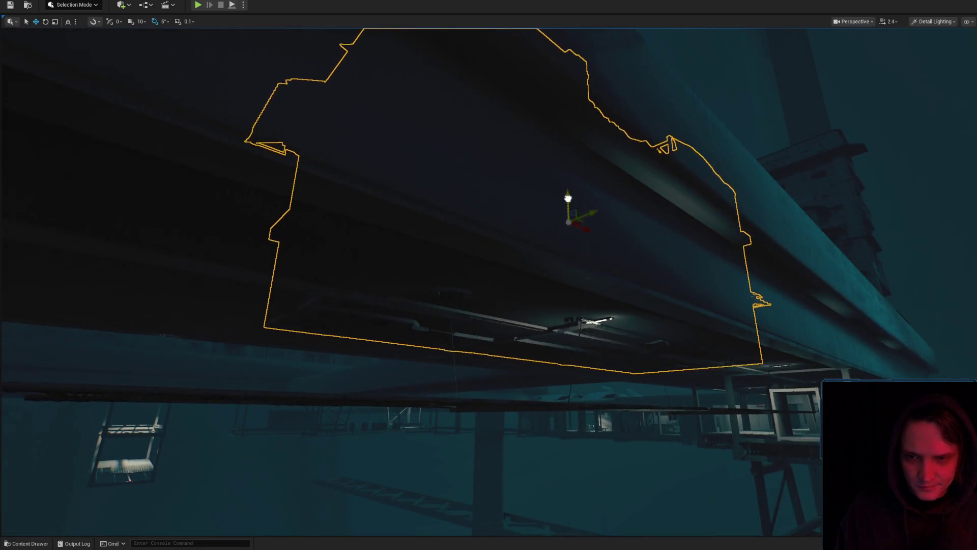
{"action": "mouse_move", "coordinate": [568, 195]}
{"action": "left_mouse_down"}
{"action": "mouse_move", "coordinate": [642, 224]}
{"action": "mouse_move", "coordinate": [633, 220]}
{"action": "mouse_move", "coordinate": [643, 247]}
{"action": "mouse_move", "coordinate": [644, 224]}
{"action": "mouse_move", "coordinate": [634, 242]}
{"action": "left_mouse_up"}
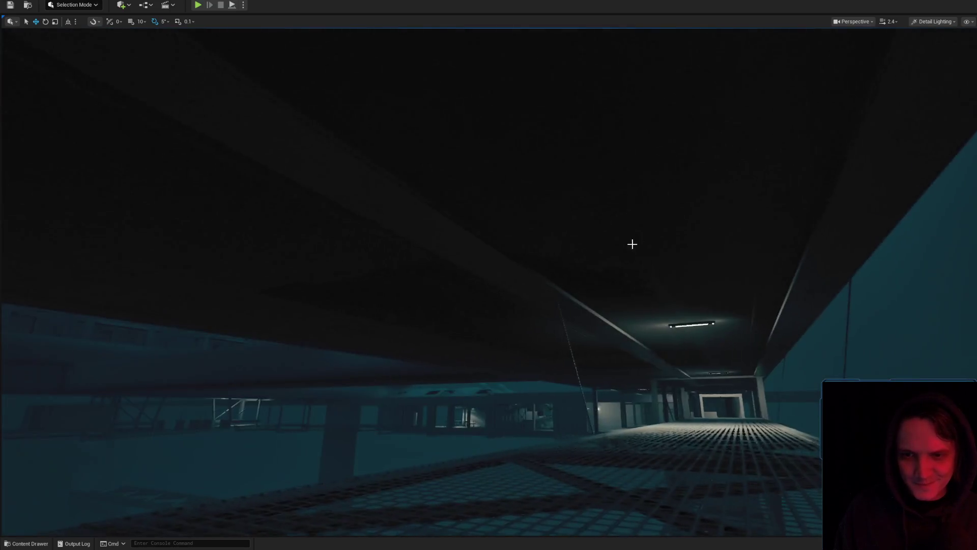
{"action": "mouse_move", "coordinate": [586, 179]}
{"action": "left_mouse_down"}
{"action": "mouse_move", "coordinate": [611, 232]}
{"action": "mouse_move", "coordinate": [585, 229]}
{"action": "left_mouse_up"}
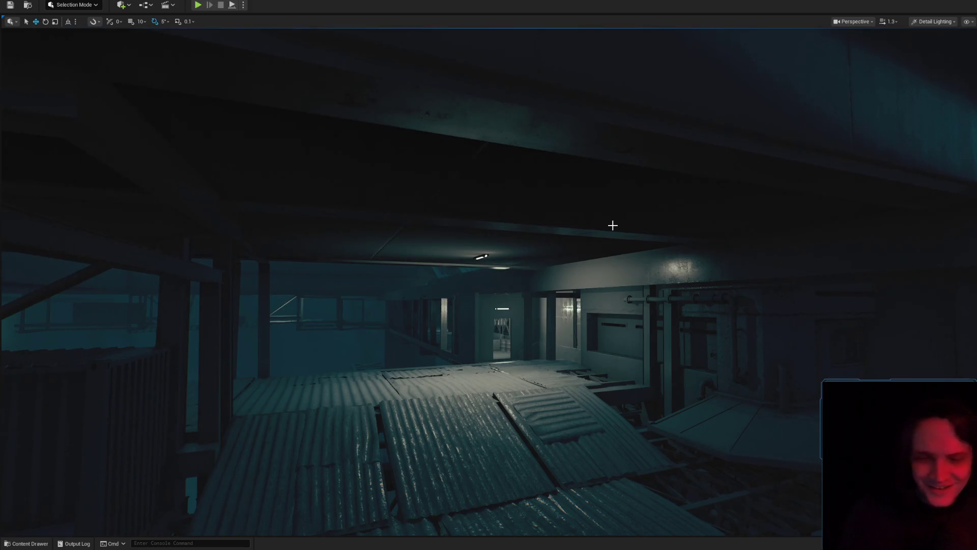
{"action": "left_click_drag", "start_coordinate": [702, 264], "coordinate": [599, 215]}
{"action": "scroll", "coordinate": [682, 249], "scroll_direction": "down", "scroll_amount": 2}
{"action": "scroll", "coordinate": [672, 241], "scroll_direction": "up", "scroll_amount": 1}
{"action": "scroll", "coordinate": [652, 233], "scroll_direction": "down", "scroll_amount": 2}
{"action": "scroll", "coordinate": [644, 230], "scroll_direction": "down", "scroll_amount": 2}
{"action": "mouse_move", "coordinate": [674, 292]}
{"action": "left_mouse_down"}
{"action": "mouse_move", "coordinate": [638, 289]}
{"action": "mouse_move", "coordinate": [602, 307]}
{"action": "mouse_move", "coordinate": [472, 298]}
{"action": "left_mouse_up"}
{"action": "mouse_move", "coordinate": [385, 279]}
{"action": "left_mouse_down"}
{"action": "mouse_move", "coordinate": [544, 277]}
{"action": "mouse_move", "coordinate": [499, 300]}
{"action": "mouse_move", "coordinate": [417, 292]}
{"action": "mouse_move", "coordinate": [407, 308]}
{"action": "left_mouse_up"}
{"action": "scroll", "coordinate": [407, 308], "scroll_direction": "down", "scroll_amount": 3}
{"action": "scroll", "coordinate": [407, 308], "scroll_direction": "down", "scroll_amount": 1}
{"action": "left_click_drag", "start_coordinate": [594, 350], "coordinate": [594, 349]}
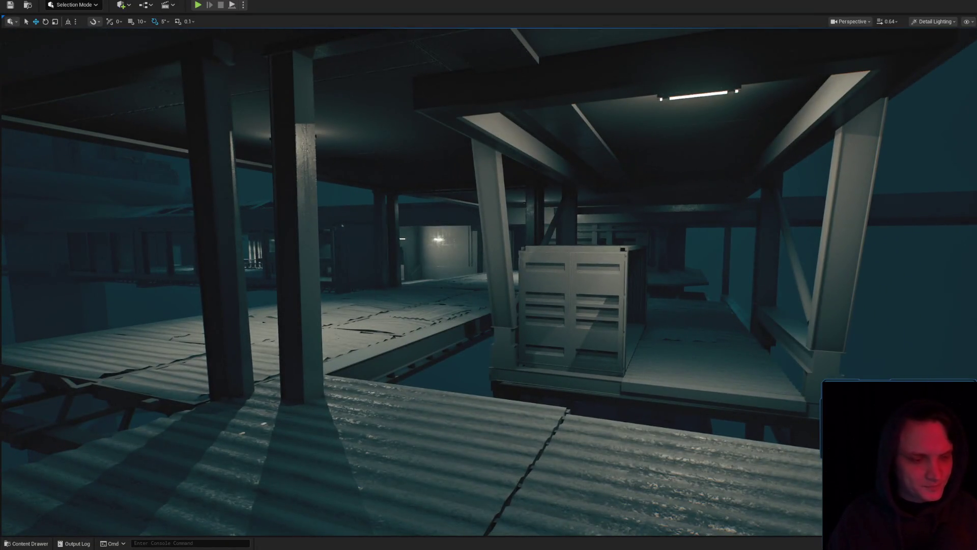
Save the level and changed assets, then show the scene fully lit
{"action": "key", "text": "ctrl+shift+s"}
{"action": "left_click", "coordinate": [716, 356]}
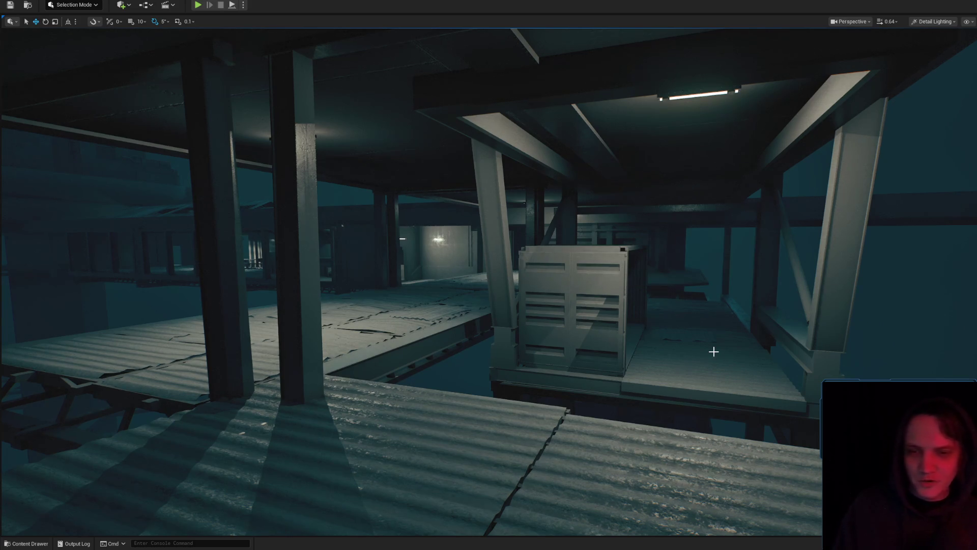
{"action": "mouse_move", "coordinate": [607, 319]}
{"action": "left_mouse_down"}
{"action": "mouse_move", "coordinate": [607, 254]}
{"action": "mouse_move", "coordinate": [607, 316]}
{"action": "mouse_move", "coordinate": [586, 326]}
{"action": "mouse_move", "coordinate": [951, 34]}
{"action": "left_mouse_up"}
{"action": "left_click", "coordinate": [936, 51]}
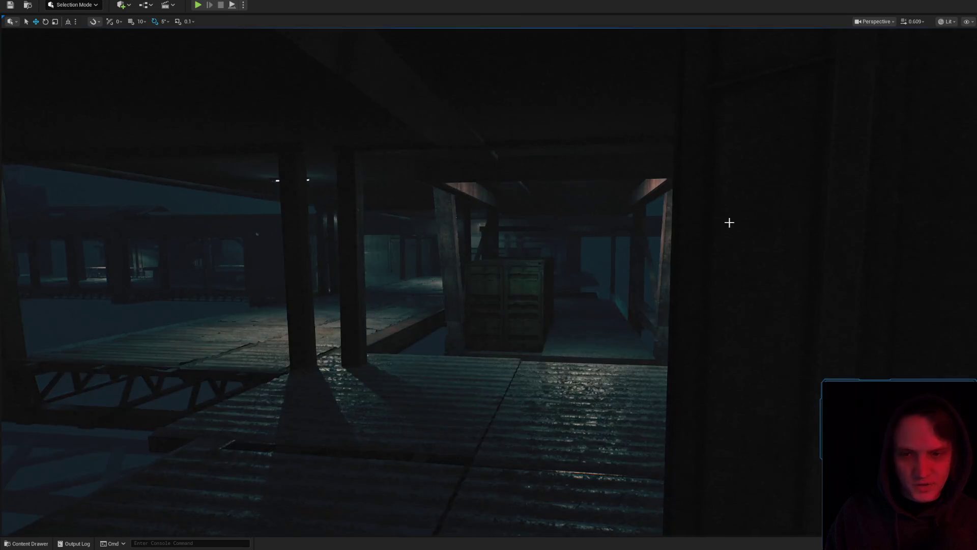
Slide the wooden deck piece along the scaffold platform and bring up Save Content
{"action": "mouse_move", "coordinate": [759, 200]}
{"action": "left_mouse_down"}
{"action": "mouse_move", "coordinate": [738, 209]}
{"action": "mouse_move", "coordinate": [687, 201]}
{"action": "mouse_move", "coordinate": [548, 288]}
{"action": "mouse_move", "coordinate": [499, 285]}
{"action": "mouse_move", "coordinate": [652, 278]}
{"action": "left_mouse_up"}
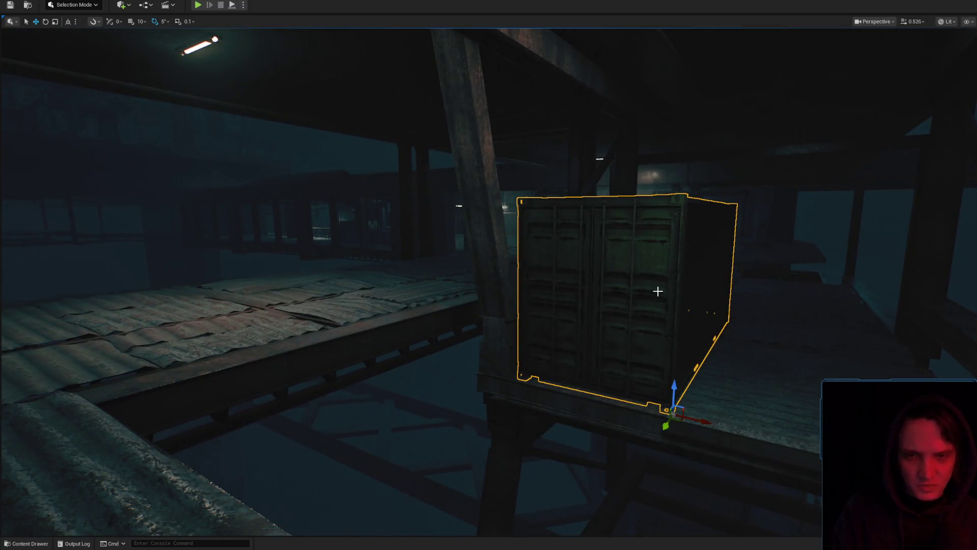
{"action": "mouse_move", "coordinate": [617, 297]}
{"action": "left_mouse_down"}
{"action": "mouse_move", "coordinate": [621, 275]}
{"action": "mouse_move", "coordinate": [623, 307]}
{"action": "left_mouse_up"}
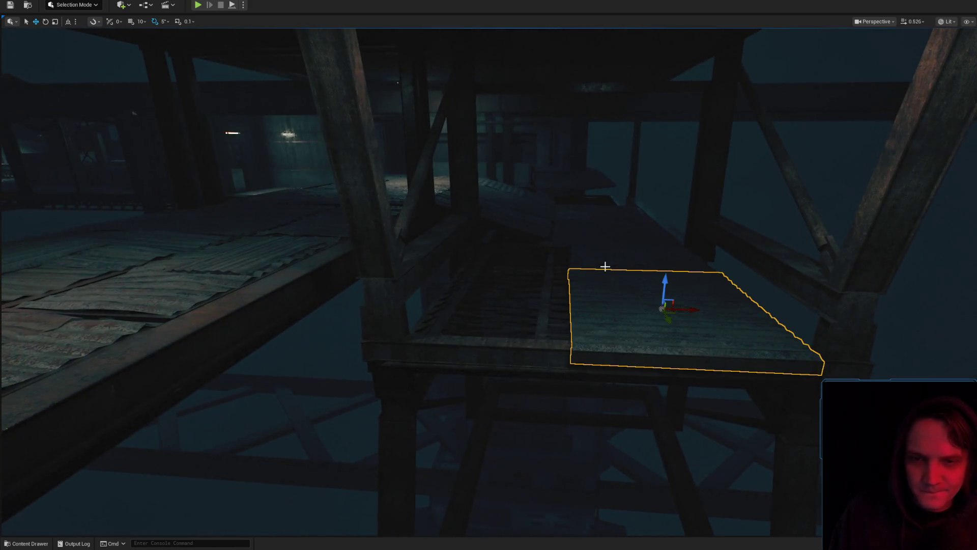
{"action": "left_click_drag", "start_coordinate": [527, 248], "coordinate": [563, 242]}
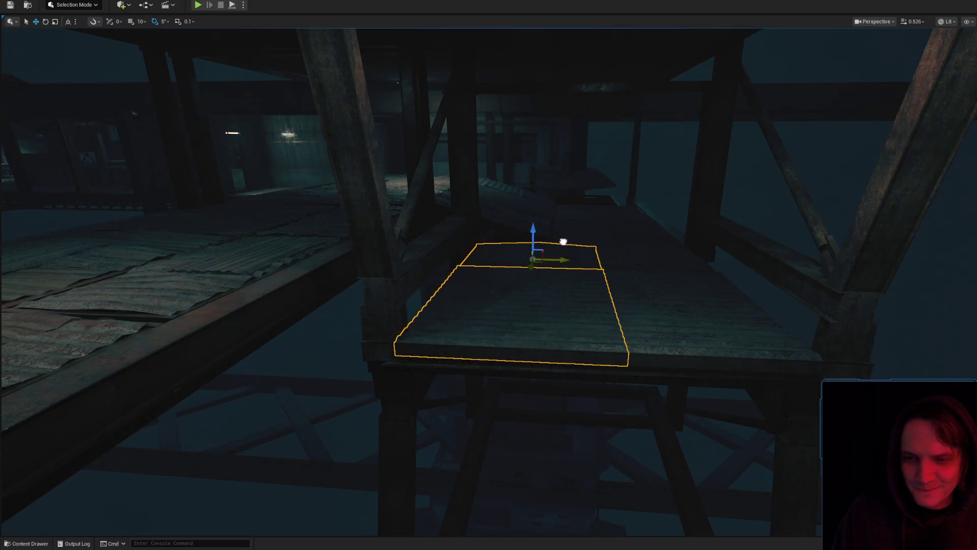
{"action": "key", "text": "ctrl+shift+s"}
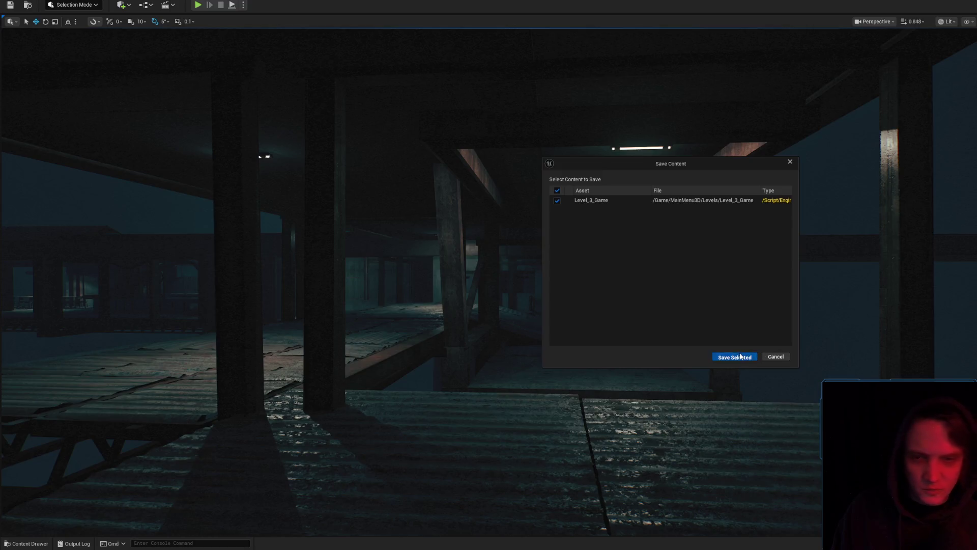
Save Level_3_Game, then fly over and select the scaffold's floor plank and platform
{"action": "left_click", "coordinate": [736, 355]}
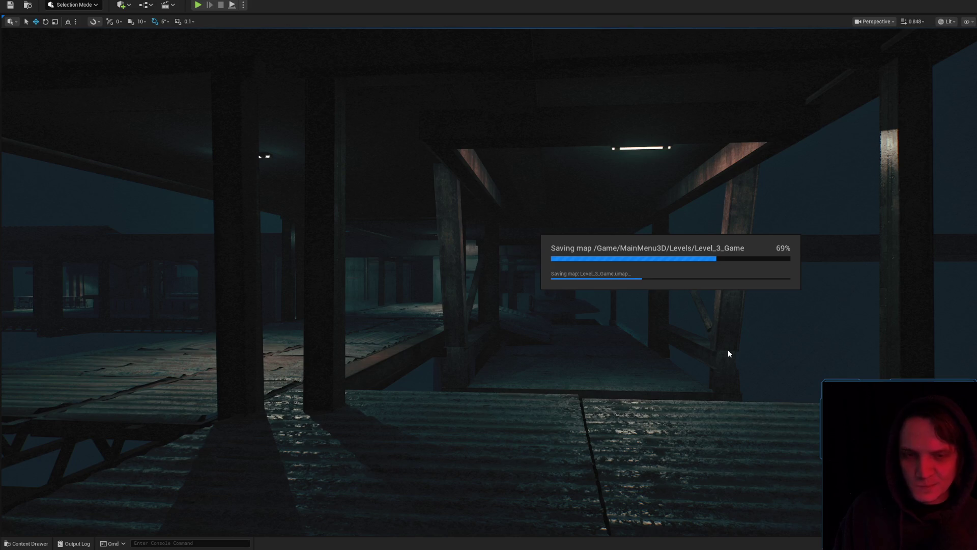
{"action": "mouse_move", "coordinate": [698, 341]}
{"action": "left_mouse_down"}
{"action": "mouse_move", "coordinate": [570, 342]}
{"action": "mouse_move", "coordinate": [648, 365]}
{"action": "mouse_move", "coordinate": [626, 356]}
{"action": "mouse_move", "coordinate": [558, 386]}
{"action": "mouse_move", "coordinate": [586, 382]}
{"action": "mouse_move", "coordinate": [509, 374]}
{"action": "mouse_move", "coordinate": [550, 379]}
{"action": "mouse_move", "coordinate": [518, 367]}
{"action": "left_mouse_up"}
{"action": "left_click", "coordinate": [646, 367]}
{"action": "scroll", "coordinate": [560, 377], "scroll_direction": "down", "scroll_amount": 1}
{"action": "scroll", "coordinate": [525, 377], "scroll_direction": "up", "scroll_amount": 1}
{"action": "left_click", "coordinate": [516, 371]}
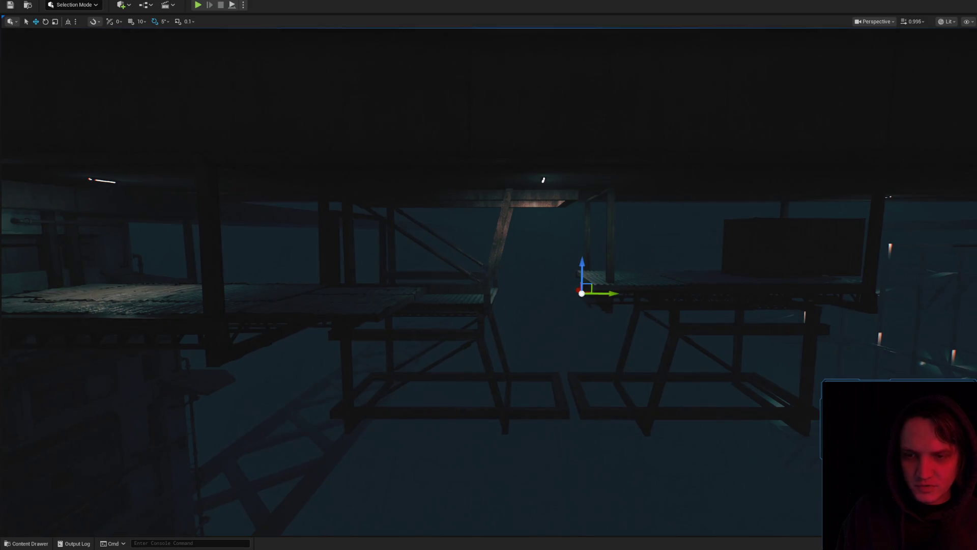
Fly beneath the scaffold platforms, speeding up, to survey the towers from below
{"action": "left_click_drag", "start_coordinate": [493, 322], "coordinate": [489, 306]}
{"action": "left_click_drag", "start_coordinate": [521, 358], "coordinate": [503, 360]}
{"action": "scroll", "coordinate": [518, 356], "scroll_direction": "up", "scroll_amount": 1}
{"action": "scroll", "coordinate": [505, 360], "scroll_direction": "up", "scroll_amount": 2}
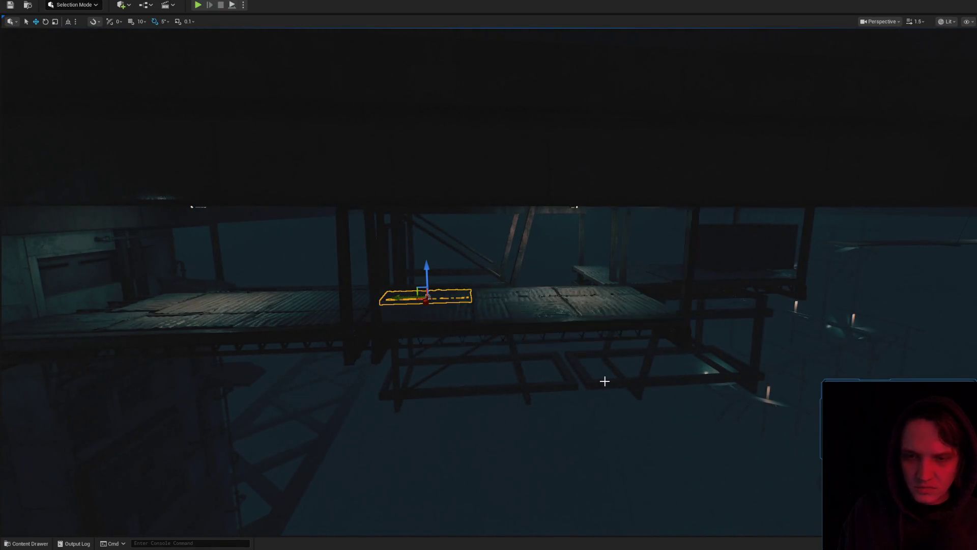
{"action": "mouse_move", "coordinate": [616, 379]}
{"action": "left_mouse_down"}
{"action": "mouse_move", "coordinate": [608, 381]}
{"action": "mouse_move", "coordinate": [647, 381]}
{"action": "left_mouse_up"}
{"action": "scroll", "coordinate": [612, 381], "scroll_direction": "up", "scroll_amount": 2}
{"action": "scroll", "coordinate": [619, 380], "scroll_direction": "up", "scroll_amount": 2}
{"action": "scroll", "coordinate": [642, 381], "scroll_direction": "up", "scroll_amount": 4}
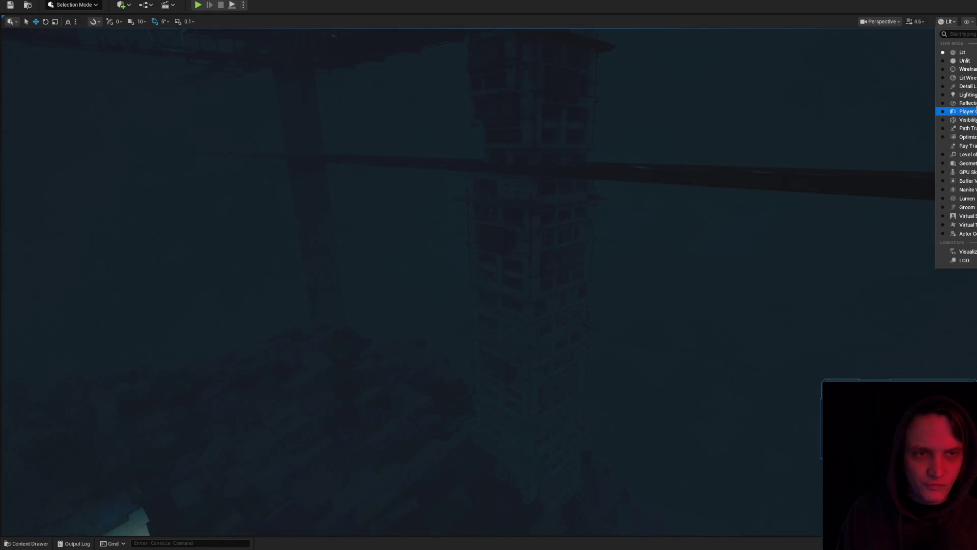
Switch the viewport to Detail Lighting (Alt+5) and fly around beneath the scaffold
{"action": "key", "text": "alt+5"}
{"action": "left_click_drag", "start_coordinate": [966, 88], "coordinate": [965, 88]}
{"action": "scroll", "coordinate": [965, 88], "scroll_direction": "down", "scroll_amount": 3}
{"action": "scroll", "coordinate": [965, 88], "scroll_direction": "down", "scroll_amount": 2}
{"action": "scroll", "coordinate": [966, 88], "scroll_direction": "down", "scroll_amount": 2}
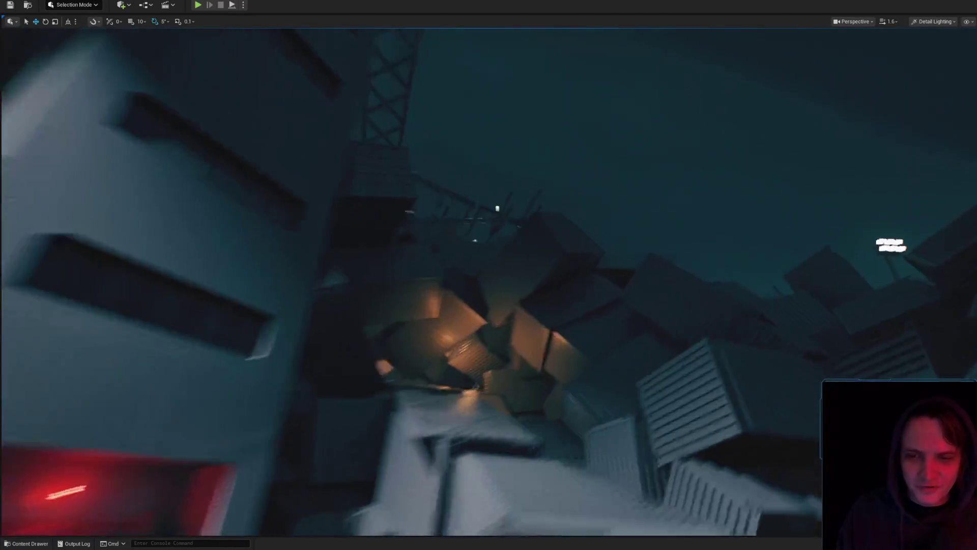
{"action": "scroll", "coordinate": [411, 283], "scroll_direction": "up", "scroll_amount": 2}
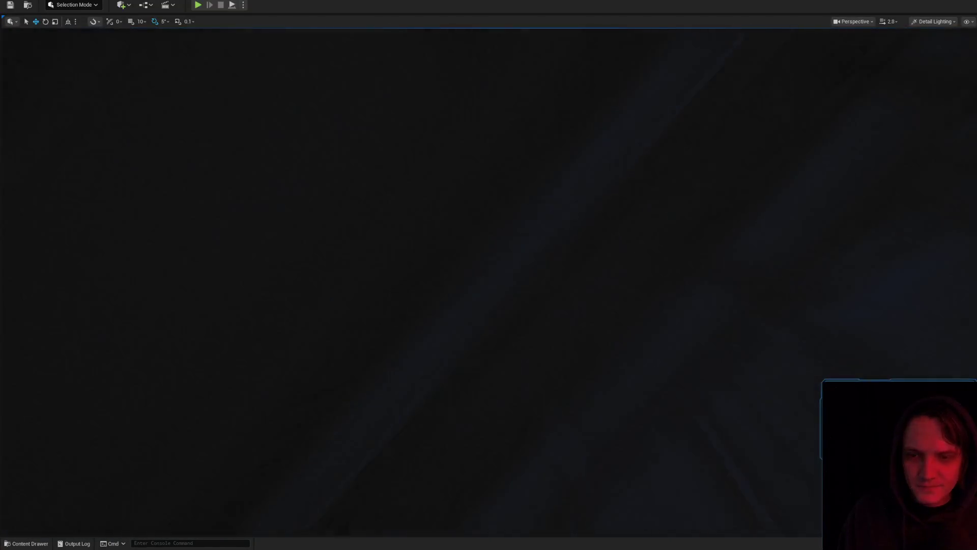
{"action": "scroll", "coordinate": [411, 282], "scroll_direction": "up", "scroll_amount": 1}
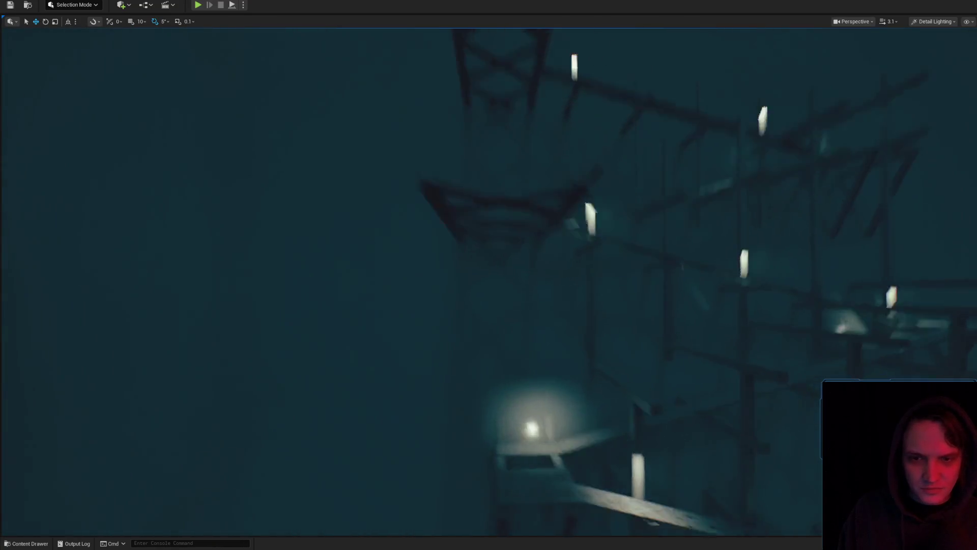
{"action": "scroll", "coordinate": [411, 282], "scroll_direction": "down", "scroll_amount": 2}
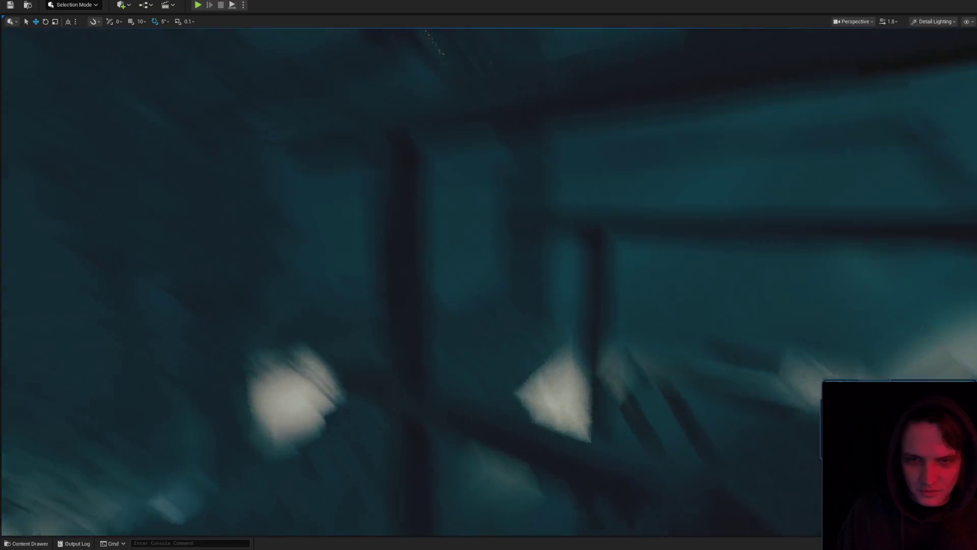
{"action": "scroll", "coordinate": [411, 283], "scroll_direction": "down", "scroll_amount": 1}
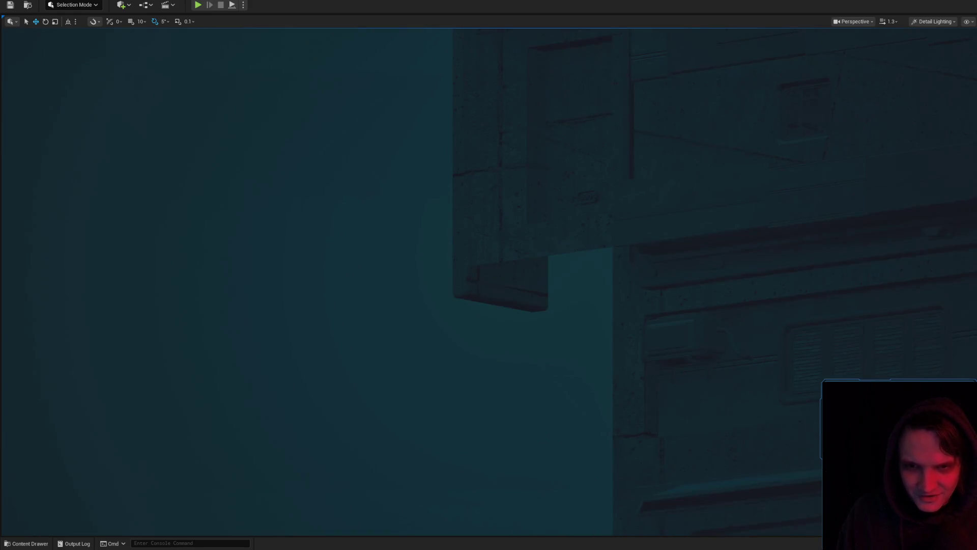
{"action": "scroll", "coordinate": [743, 290], "scroll_direction": "up", "scroll_amount": 1}
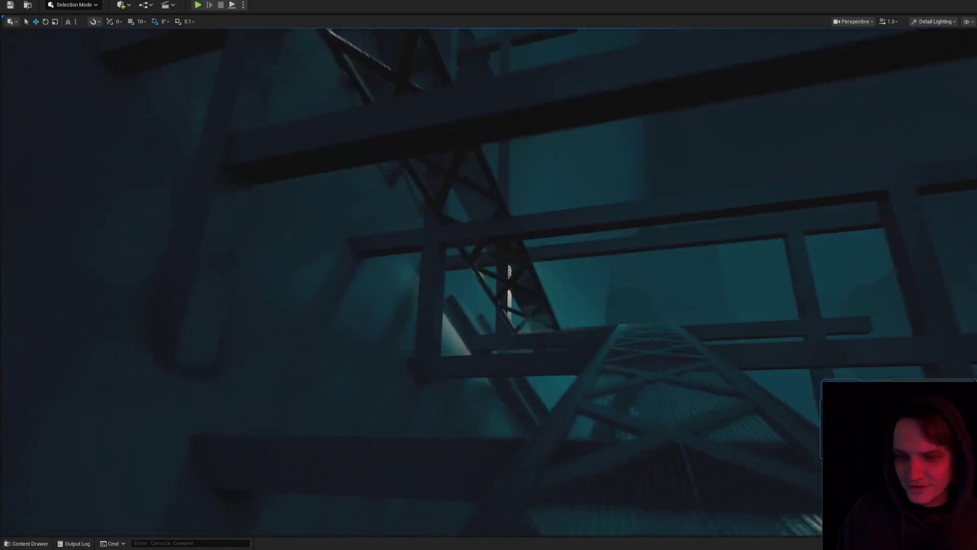
{"action": "scroll", "coordinate": [488, 280], "scroll_direction": "up", "scroll_amount": 3}
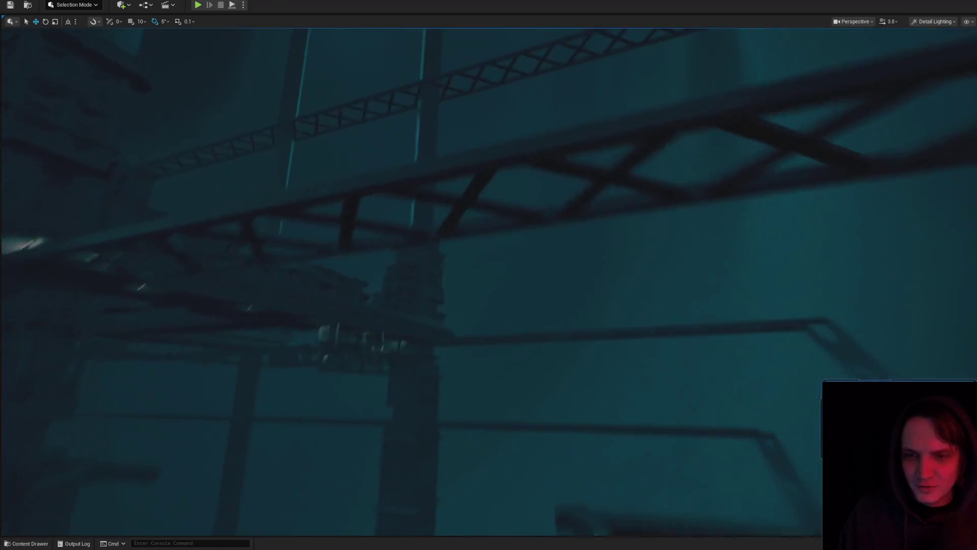
{"action": "scroll", "coordinate": [489, 280], "scroll_direction": "down", "scroll_amount": 2}
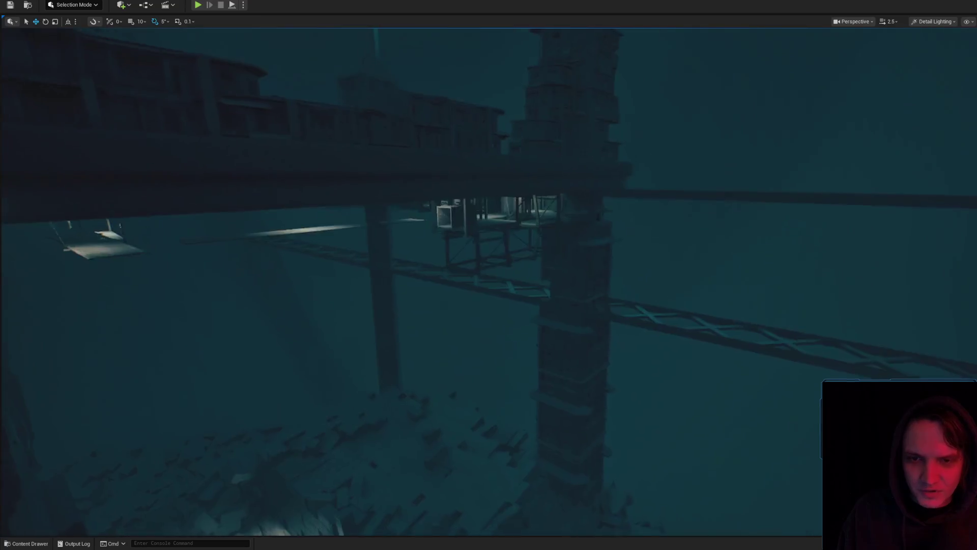
Fly toward the tower and truss and select the building block on the tower
{"action": "key", "text": "w"}
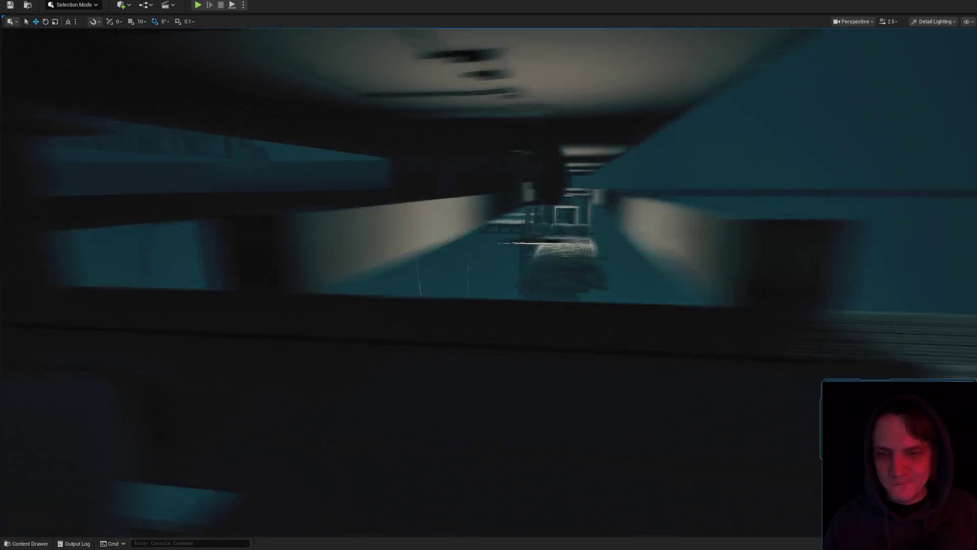
{"action": "scroll", "coordinate": [488, 275], "scroll_direction": "up", "scroll_amount": 2}
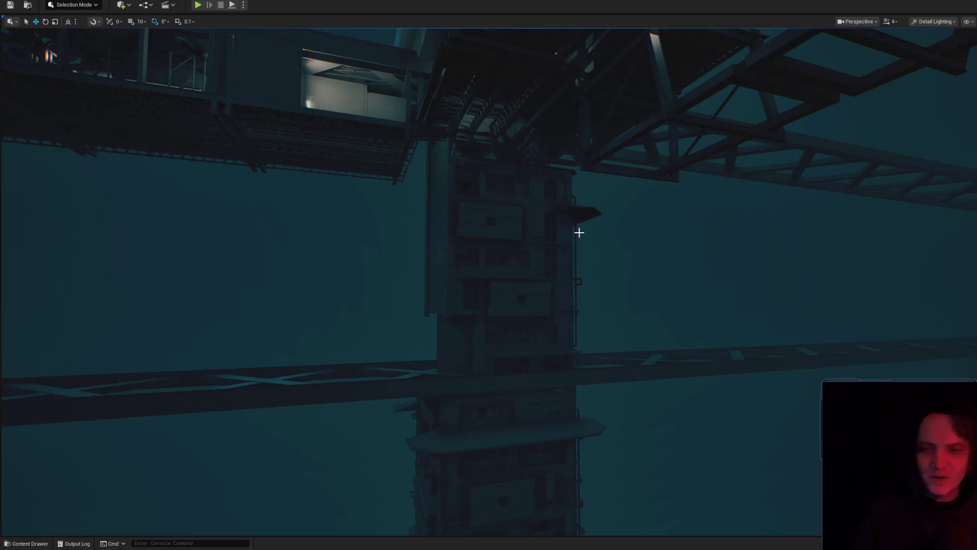
{"action": "scroll", "coordinate": [575, 240], "scroll_direction": "up", "scroll_amount": 2}
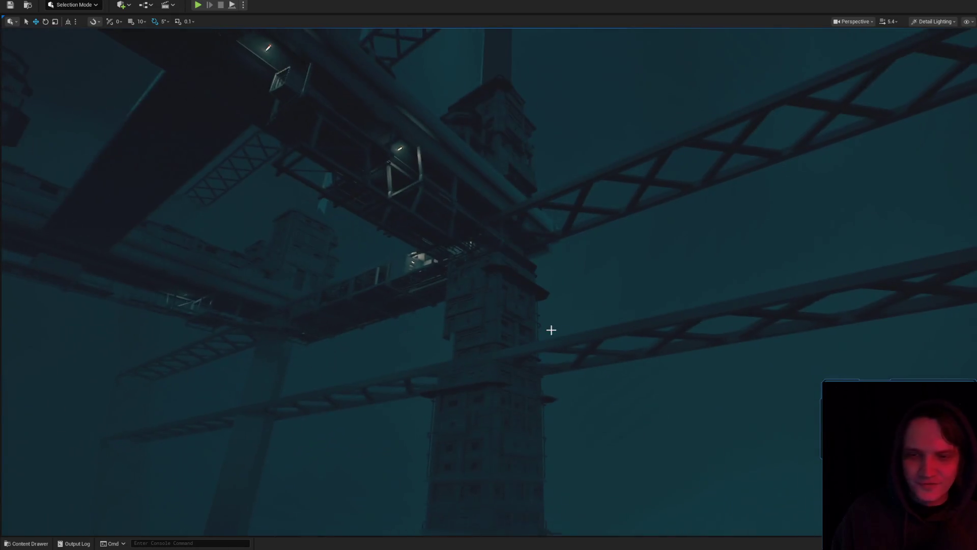
{"action": "left_click", "coordinate": [480, 296]}
Slide the concrete tower block sideways and check it against the wall and corrugated roof
{"action": "scroll", "coordinate": [479, 296], "scroll_direction": "down", "scroll_amount": 2}
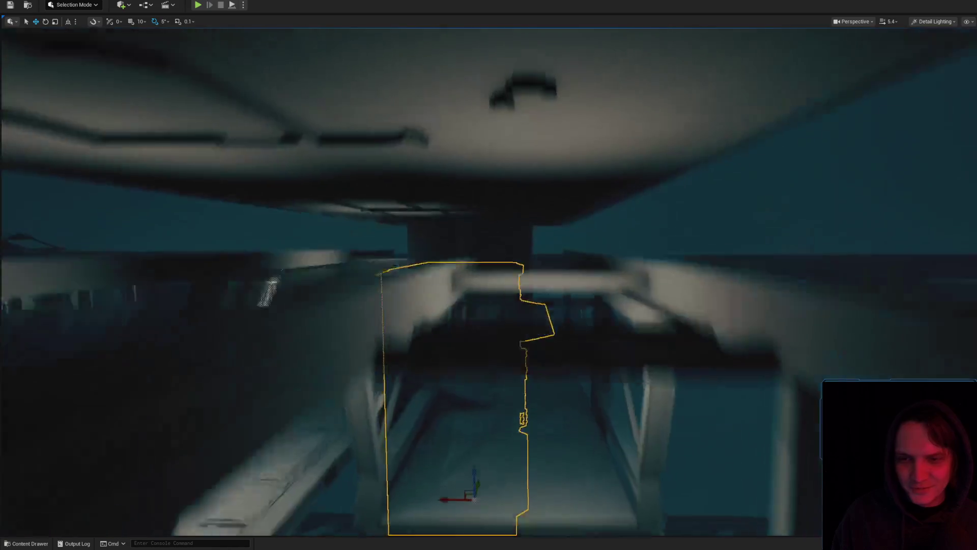
{"action": "scroll", "coordinate": [488, 281], "scroll_direction": "down", "scroll_amount": 3}
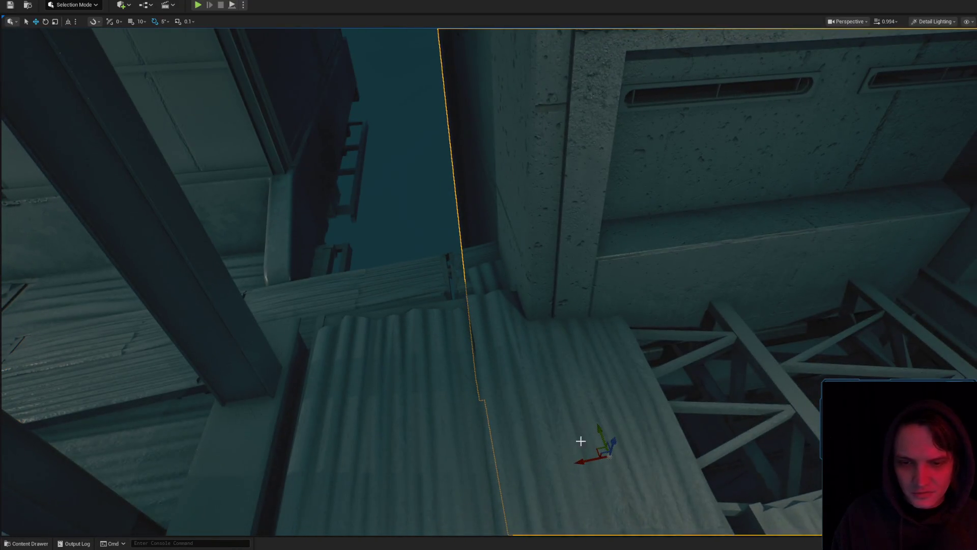
{"action": "mouse_move", "coordinate": [580, 440]}
{"action": "left_mouse_down"}
{"action": "mouse_move", "coordinate": [598, 460]}
{"action": "mouse_move", "coordinate": [626, 432]}
{"action": "mouse_move", "coordinate": [739, 413]}
{"action": "mouse_move", "coordinate": [645, 390]}
{"action": "mouse_move", "coordinate": [583, 457]}
{"action": "mouse_move", "coordinate": [585, 448]}
{"action": "mouse_move", "coordinate": [549, 432]}
{"action": "left_mouse_up"}
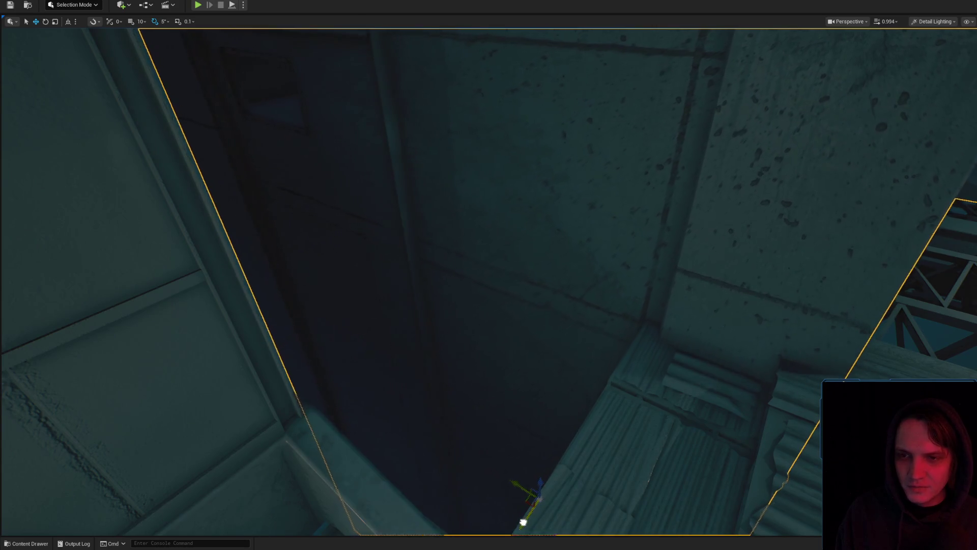
{"action": "left_click_drag", "start_coordinate": [476, 411], "coordinate": [475, 407]}
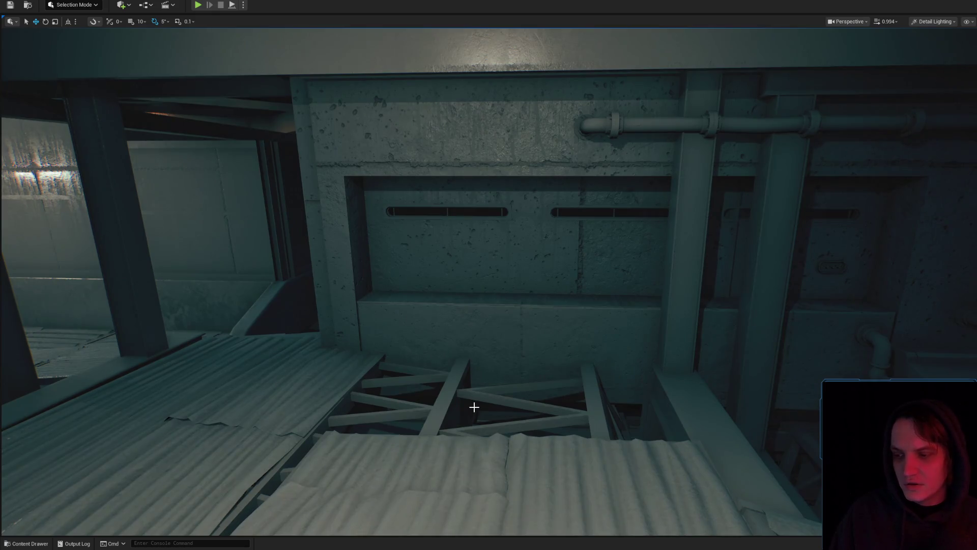
{"action": "left_click_drag", "start_coordinate": [620, 310], "coordinate": [670, 306]}
{"action": "left_click_drag", "start_coordinate": [540, 286], "coordinate": [539, 287]}
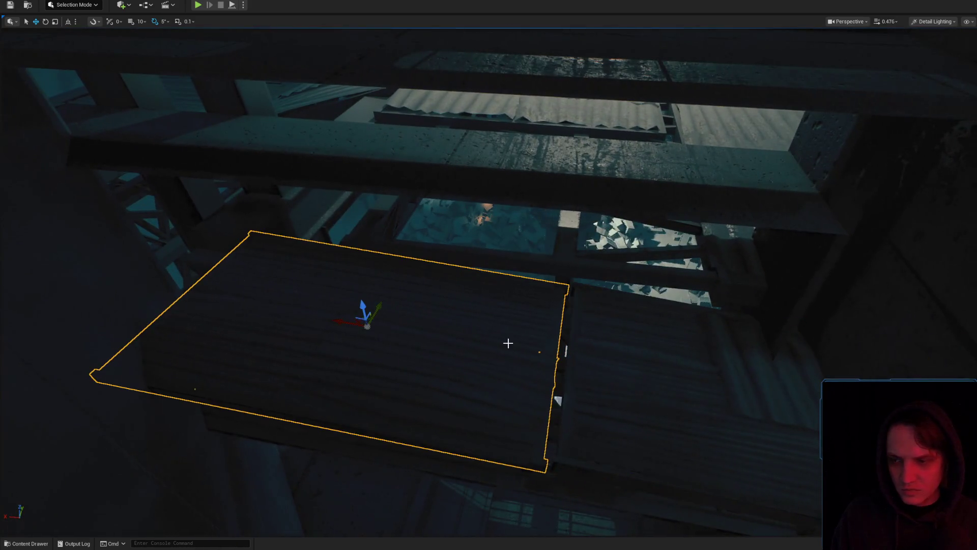
{"action": "left_click_drag", "start_coordinate": [508, 343], "coordinate": [508, 343]}
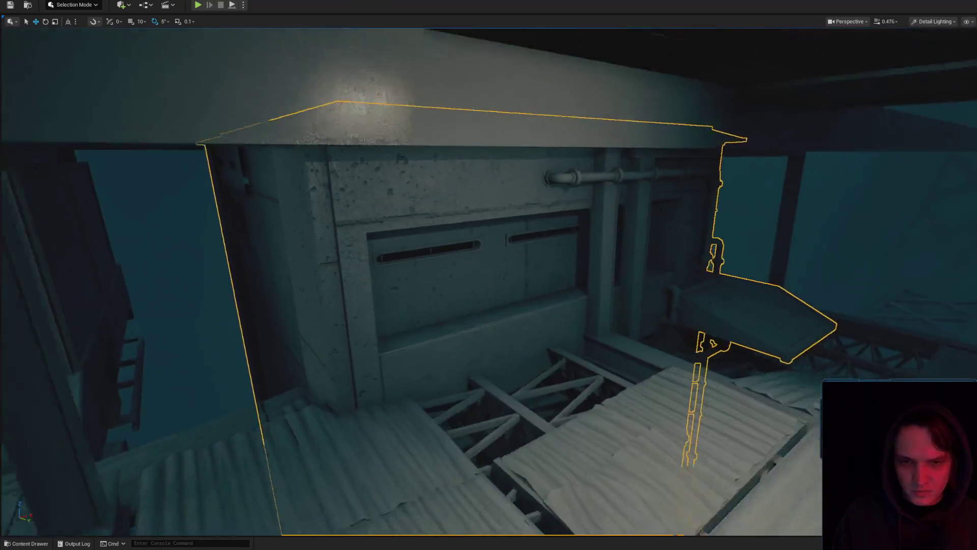
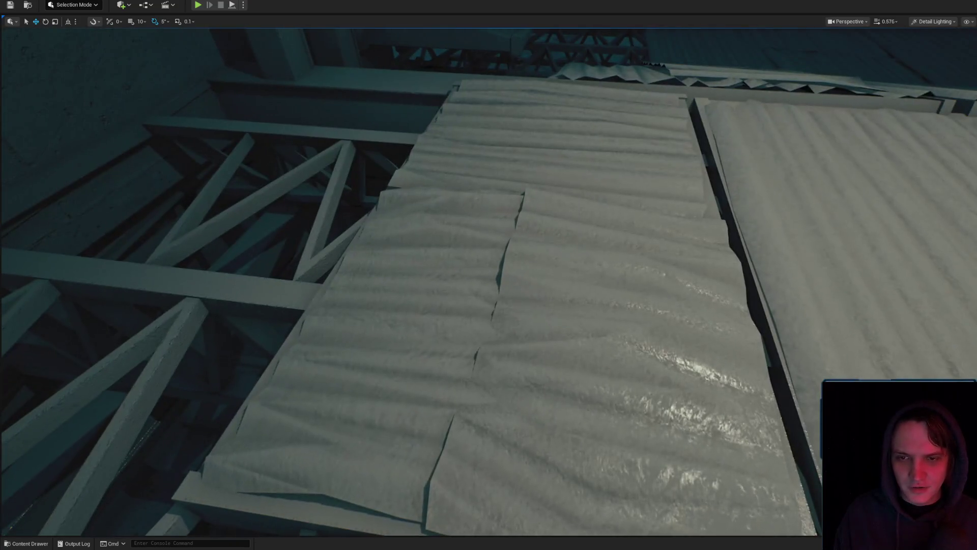
Save the Level_3_Game map together with its modified content using Save Selected
{"action": "left_click", "coordinate": [535, 361]}
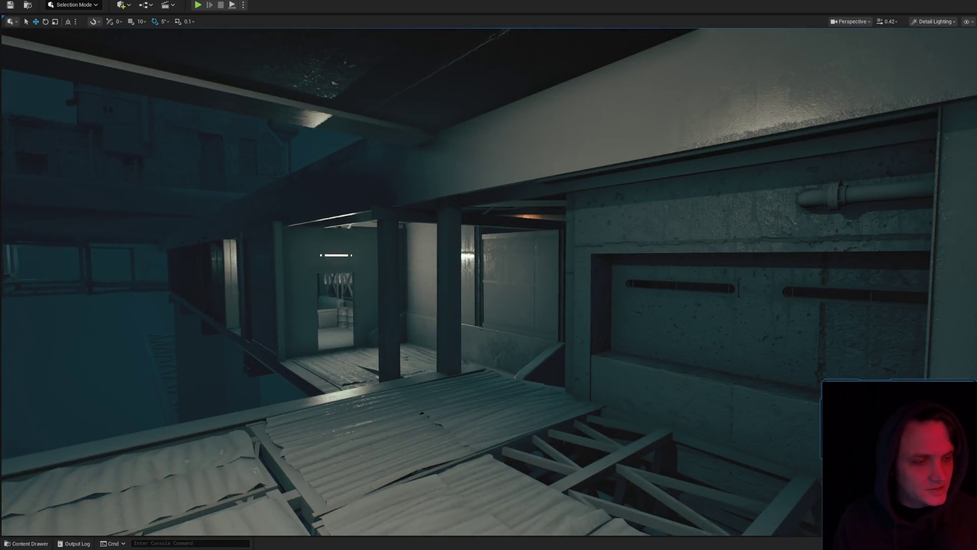
{"action": "key", "text": "ctrl+shift+s"}
{"action": "left_click", "coordinate": [723, 356]}
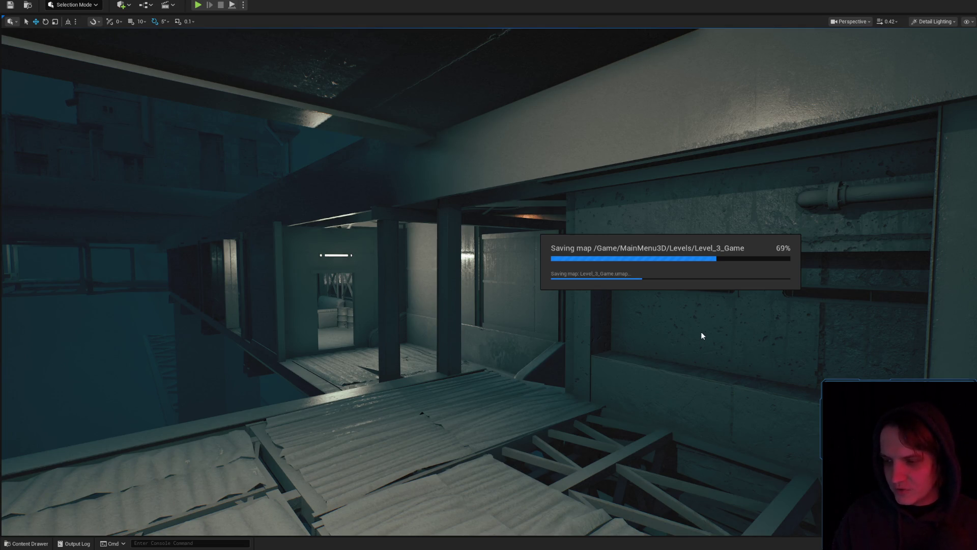
Fly to the selected floor panels, frame them and slide them along the floor
{"action": "left_click_drag", "start_coordinate": [701, 332], "coordinate": [701, 331]}
{"action": "left_click_drag", "start_coordinate": [461, 358], "coordinate": [461, 358]}
{"action": "left_click_drag", "start_coordinate": [560, 346], "coordinate": [560, 345]}
{"action": "left_click_drag", "start_coordinate": [426, 381], "coordinate": [426, 382]}
{"action": "left_click_drag", "start_coordinate": [596, 399], "coordinate": [407, 383]}
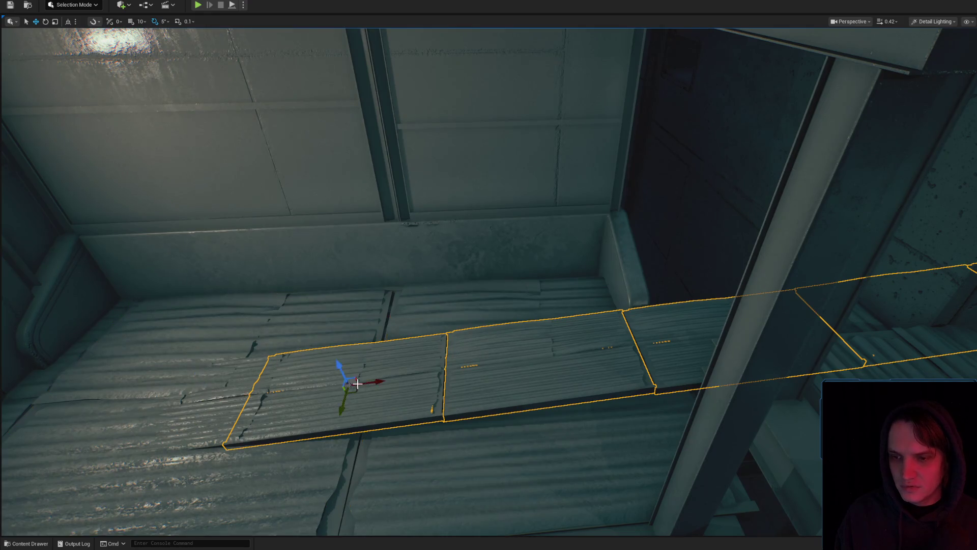
{"action": "left_click_drag", "start_coordinate": [431, 364], "coordinate": [148, 71]}
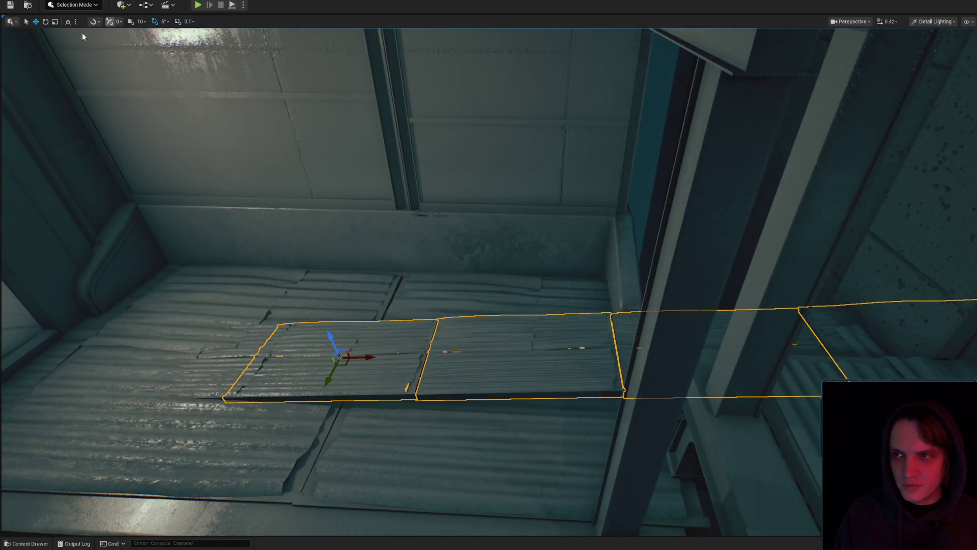
{"action": "left_click_drag", "start_coordinate": [185, 326], "coordinate": [2, 300]}
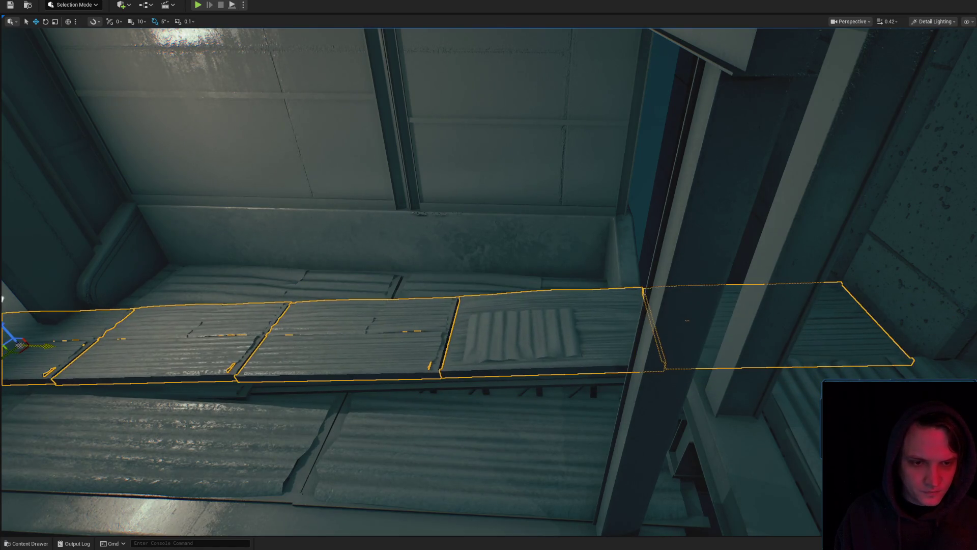
{"action": "key", "text": "f"}
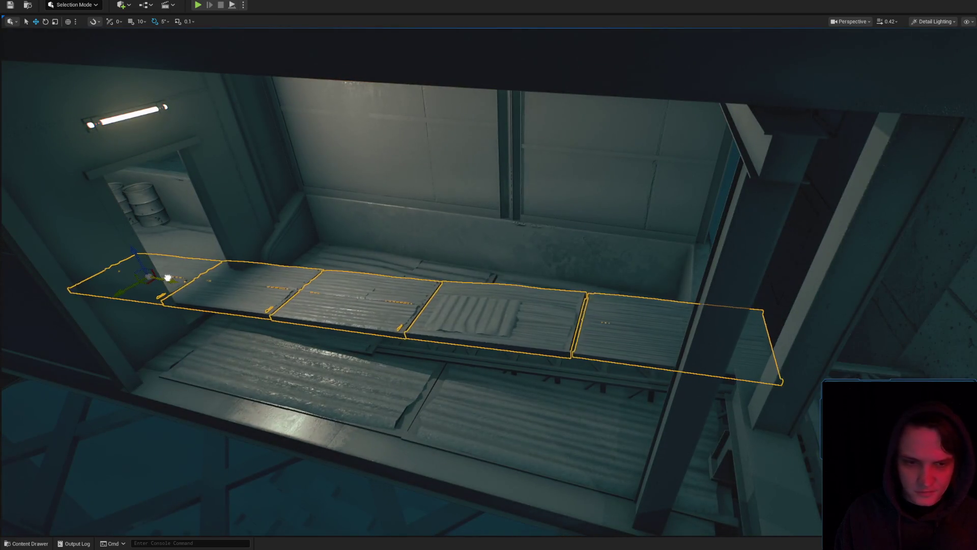
{"action": "left_click_drag", "start_coordinate": [167, 278], "coordinate": [249, 294]}
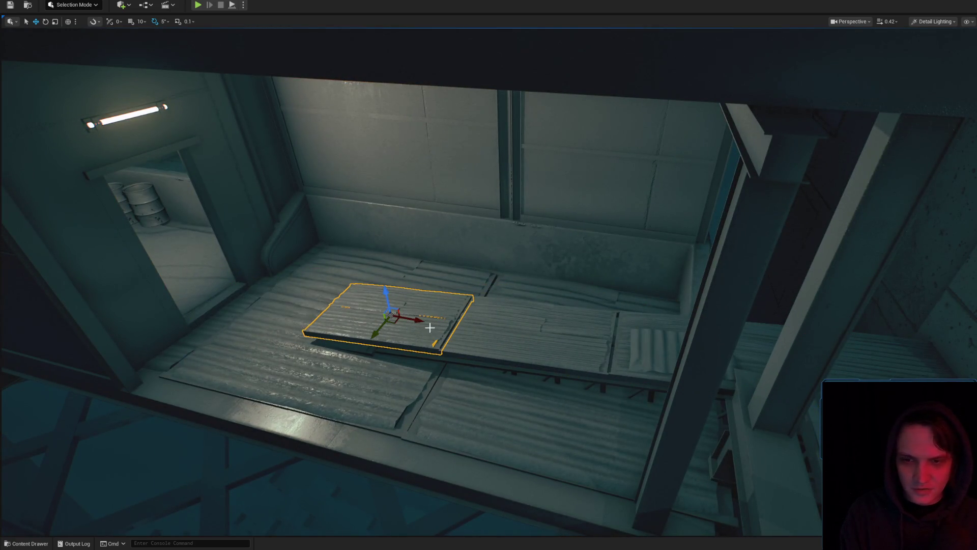
Delete and restore a floor panel, then select the floor truss and fly along it
{"action": "left_click_drag", "start_coordinate": [451, 342], "coordinate": [452, 343]}
{"action": "key", "text": "Delete"}
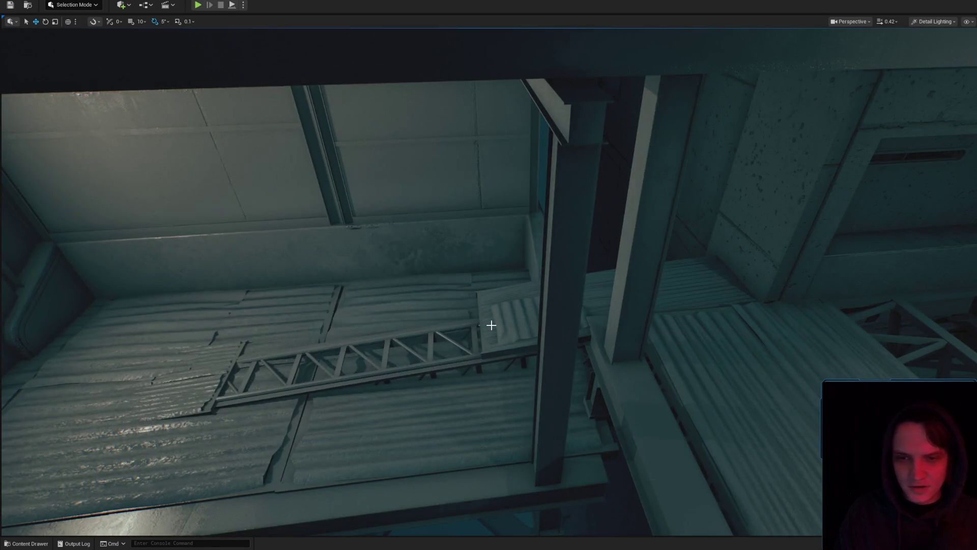
{"action": "key", "text": "ctrl+z"}
{"action": "left_click", "coordinate": [488, 327]}
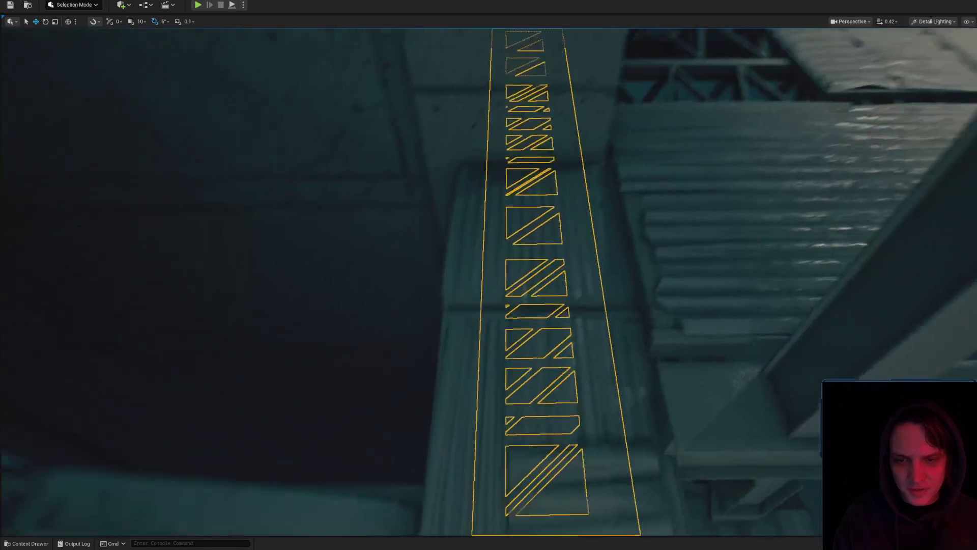
{"action": "left_click_drag", "start_coordinate": [517, 338], "coordinate": [517, 338]}
{"action": "scroll", "coordinate": [517, 338], "scroll_direction": "up", "scroll_amount": 2}
{"action": "scroll", "coordinate": [517, 338], "scroll_direction": "up", "scroll_amount": 3}
{"action": "left_click_drag", "start_coordinate": [513, 301], "coordinate": [508, 299]}
{"action": "scroll", "coordinate": [513, 301], "scroll_direction": "down", "scroll_amount": 1}
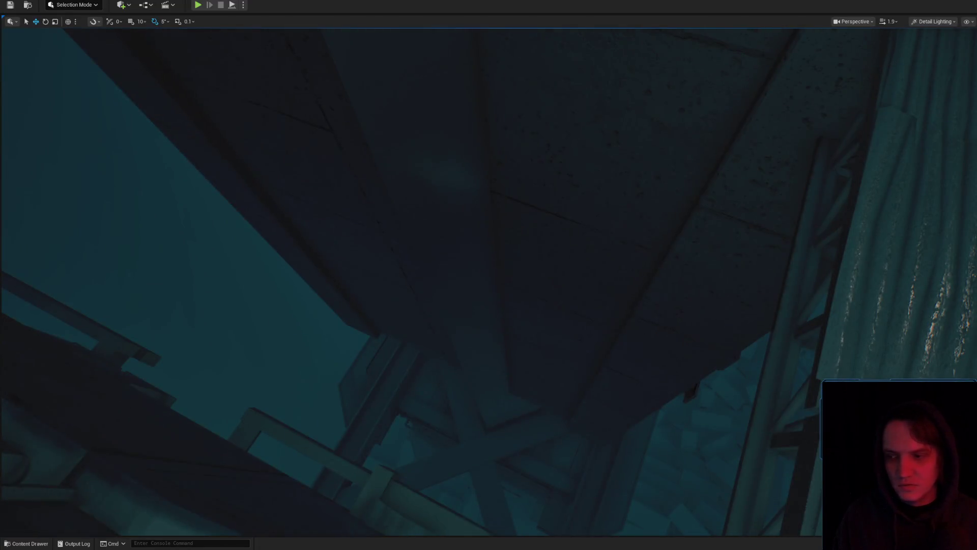
Fly up through the tower into the interior room and select the floor plate
{"action": "scroll", "coordinate": [616, 370], "scroll_direction": "down", "scroll_amount": 5}
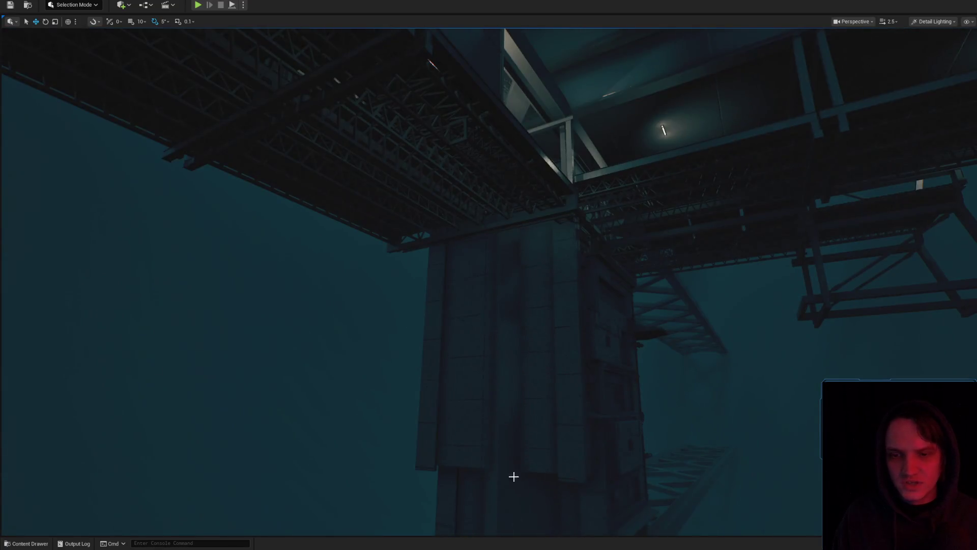
{"action": "left_click_drag", "start_coordinate": [514, 476], "coordinate": [515, 452]}
{"action": "scroll", "coordinate": [514, 452], "scroll_direction": "down", "scroll_amount": 2}
{"action": "scroll", "coordinate": [515, 451], "scroll_direction": "down", "scroll_amount": 2}
{"action": "left_click_drag", "start_coordinate": [544, 215], "coordinate": [543, 215]}
{"action": "left_click_drag", "start_coordinate": [552, 345], "coordinate": [552, 346]}
{"action": "scroll", "coordinate": [552, 346], "scroll_direction": "down", "scroll_amount": 1}
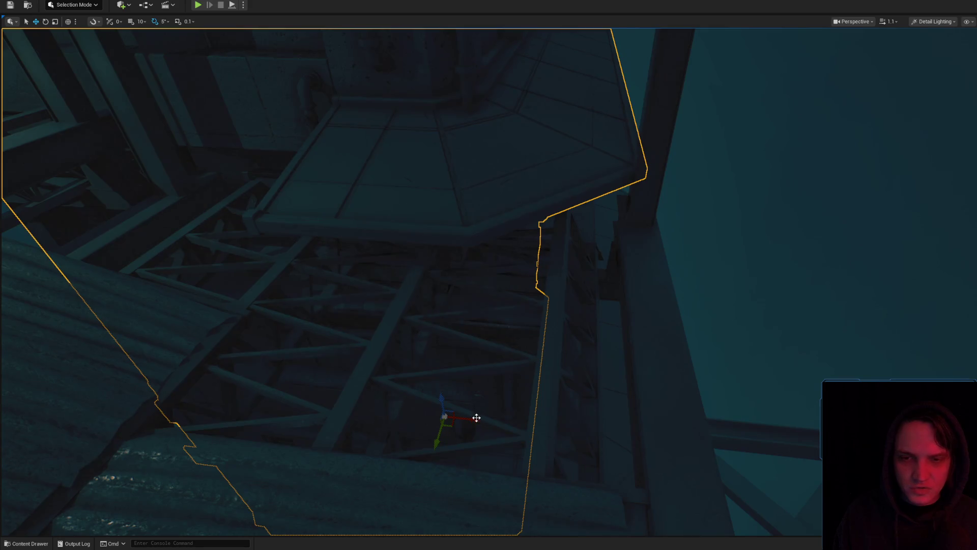
{"action": "left_click_drag", "start_coordinate": [510, 375], "coordinate": [511, 375]}
{"action": "left_click_drag", "start_coordinate": [521, 275], "coordinate": [436, 280]}
{"action": "left_click", "coordinate": [521, 275]}
Locate the plate's SM_MetalFloor02 asset and move the plate onto the roof beside the column
{"action": "left_click_drag", "start_coordinate": [772, 276], "coordinate": [543, 328]}
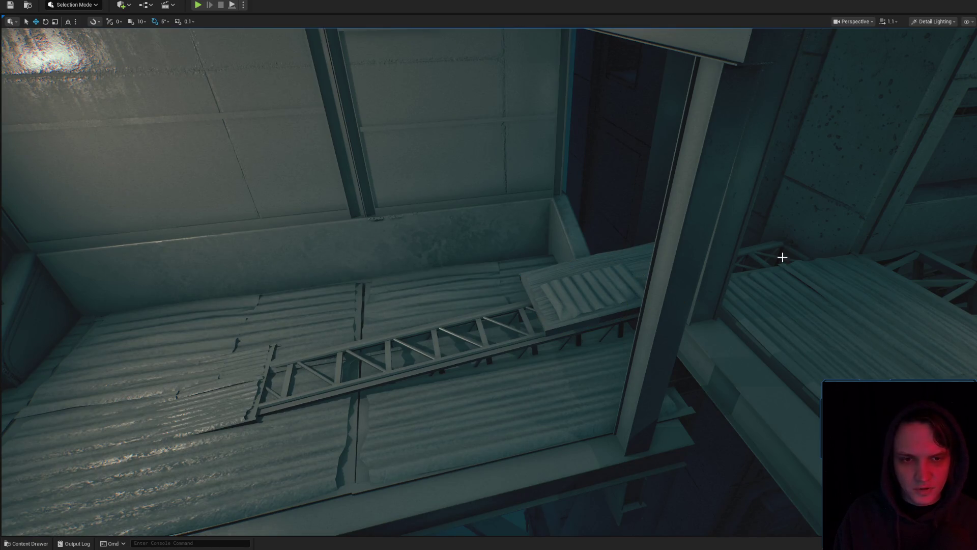
{"action": "left_click_drag", "start_coordinate": [707, 257], "coordinate": [722, 264]}
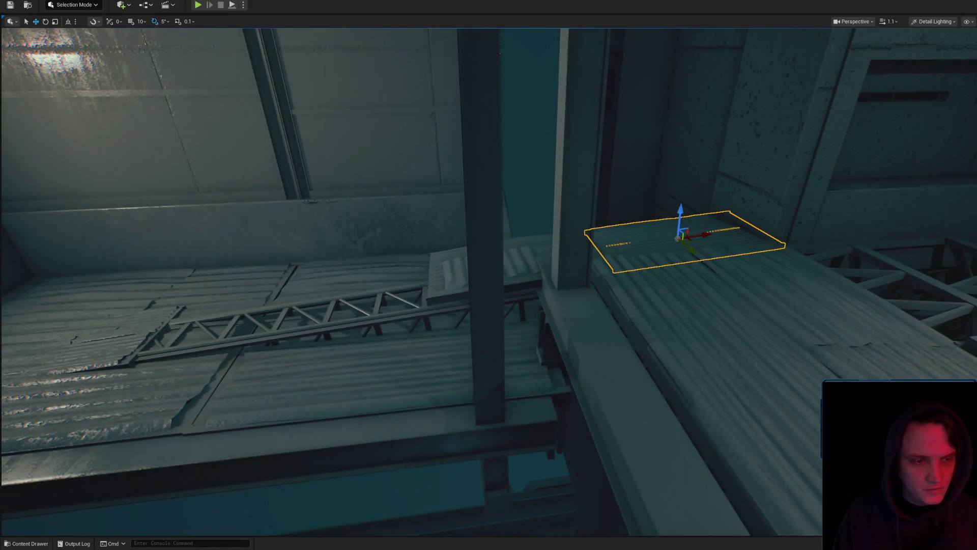
{"action": "key", "text": "ctrl+space"}
{"action": "left_click_drag", "start_coordinate": [511, 250], "coordinate": [511, 251]}
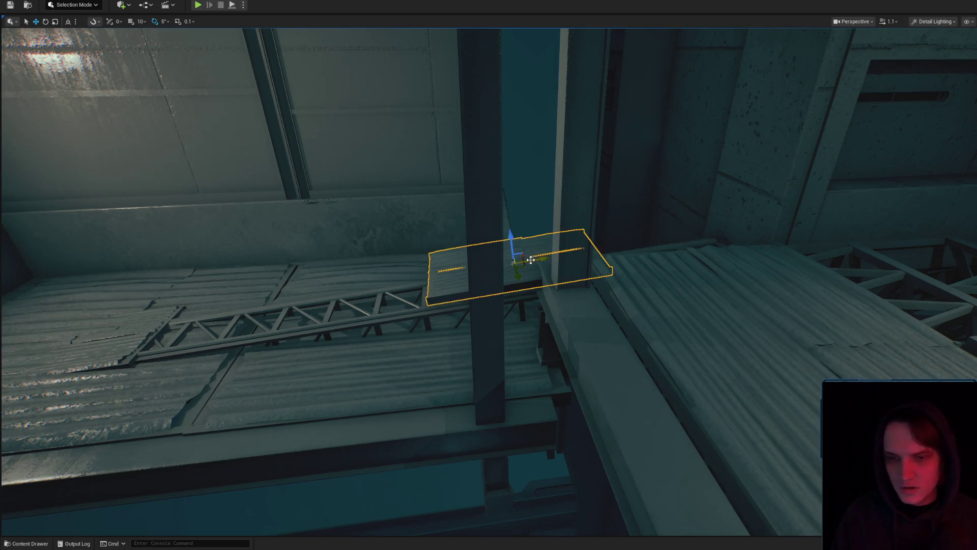
{"action": "mouse_move", "coordinate": [542, 258]}
{"action": "left_mouse_down"}
{"action": "mouse_move", "coordinate": [236, 275]}
{"action": "mouse_move", "coordinate": [242, 290]}
{"action": "mouse_move", "coordinate": [318, 335]}
{"action": "mouse_move", "coordinate": [438, 306]}
{"action": "mouse_move", "coordinate": [456, 363]}
{"action": "mouse_move", "coordinate": [503, 353]}
{"action": "mouse_move", "coordinate": [354, 321]}
{"action": "mouse_move", "coordinate": [418, 331]}
{"action": "mouse_move", "coordinate": [452, 303]}
{"action": "left_mouse_up"}
{"action": "left_click", "coordinate": [317, 335]}
{"action": "left_click", "coordinate": [353, 321]}
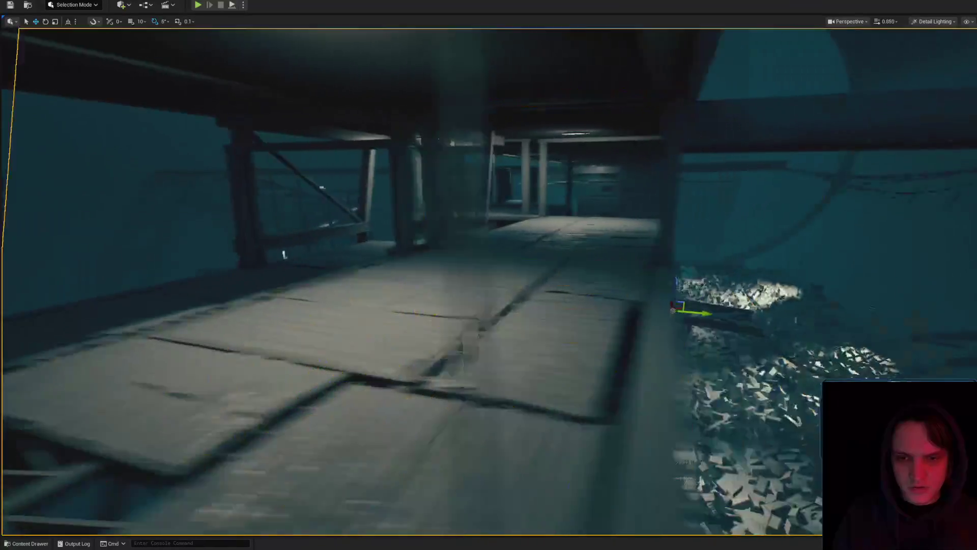
{"action": "scroll", "coordinate": [502, 246], "scroll_direction": "up", "scroll_amount": 2}
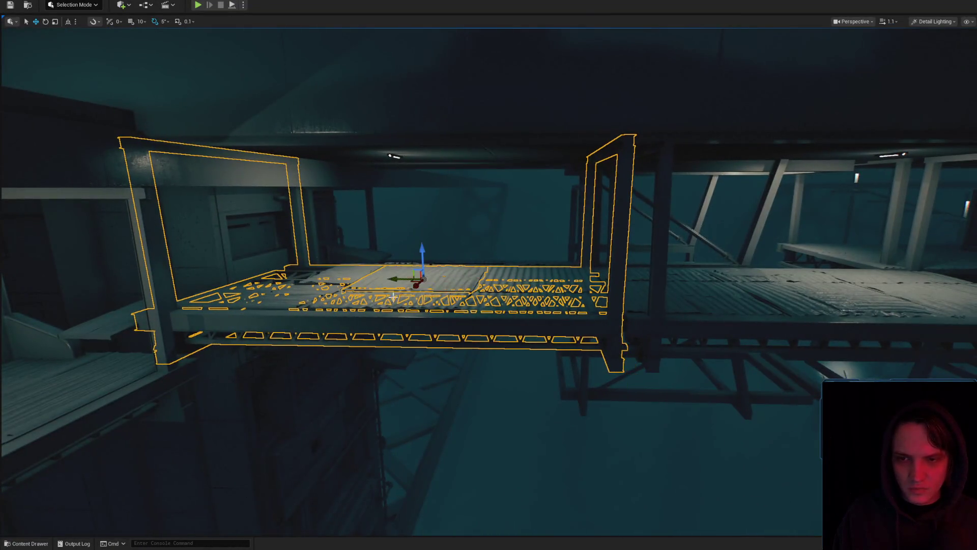
{"action": "left_click_drag", "start_coordinate": [415, 296], "coordinate": [344, 303]}
{"action": "scroll", "coordinate": [313, 280], "scroll_direction": "up", "scroll_amount": 1}
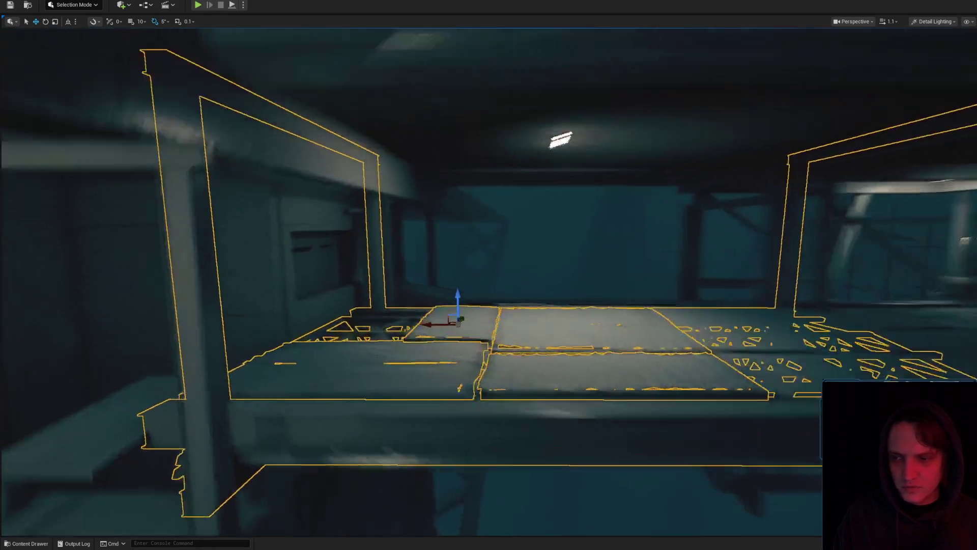
{"action": "key", "text": "w"}
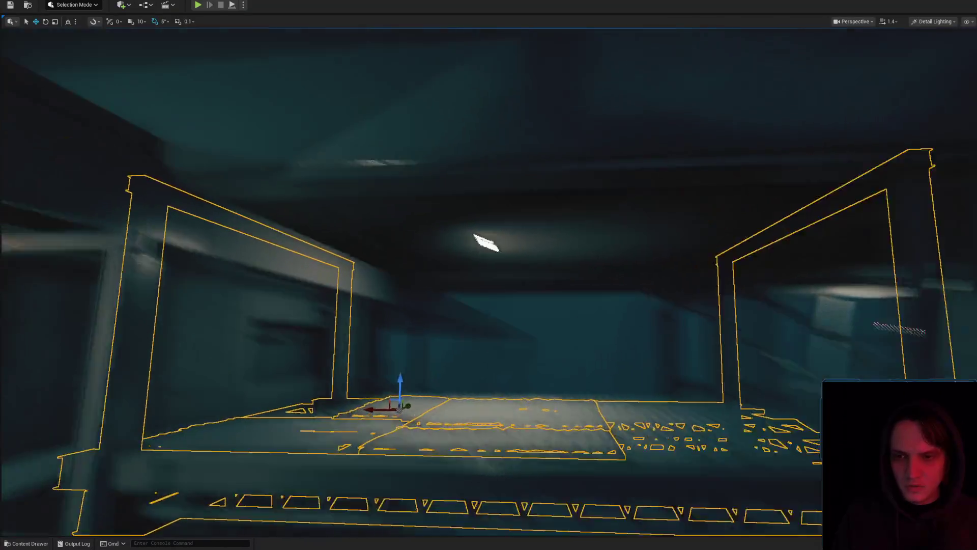
{"action": "key", "text": "w"}
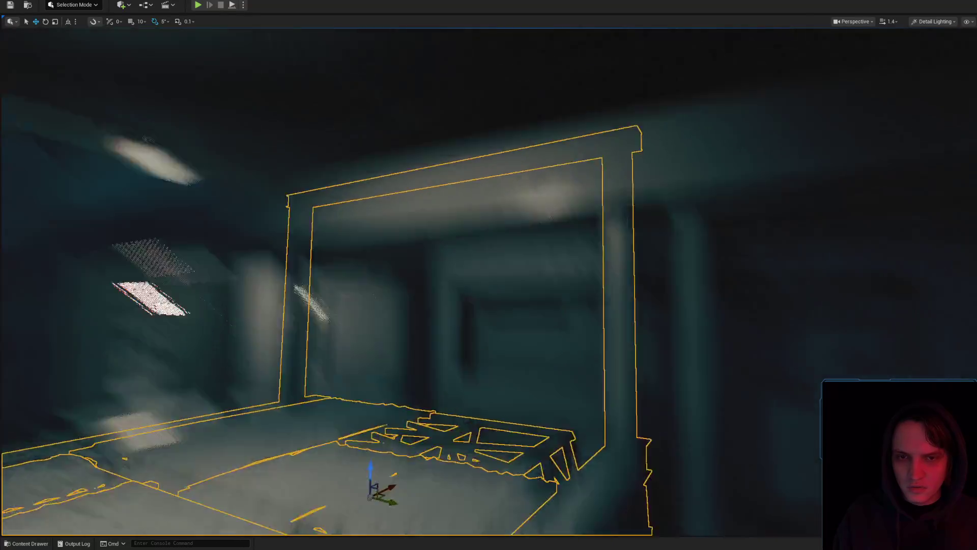
{"action": "key", "text": "s"}
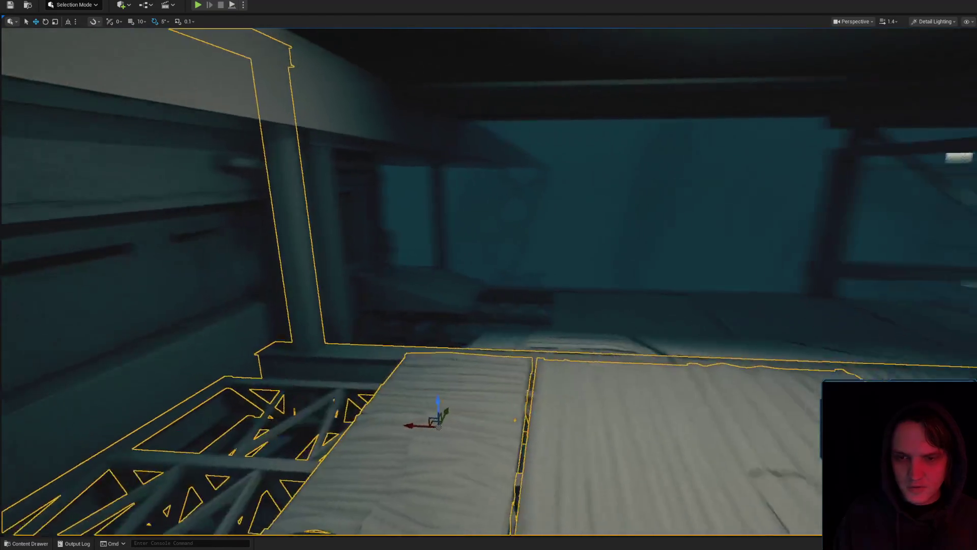
{"action": "key", "text": "w"}
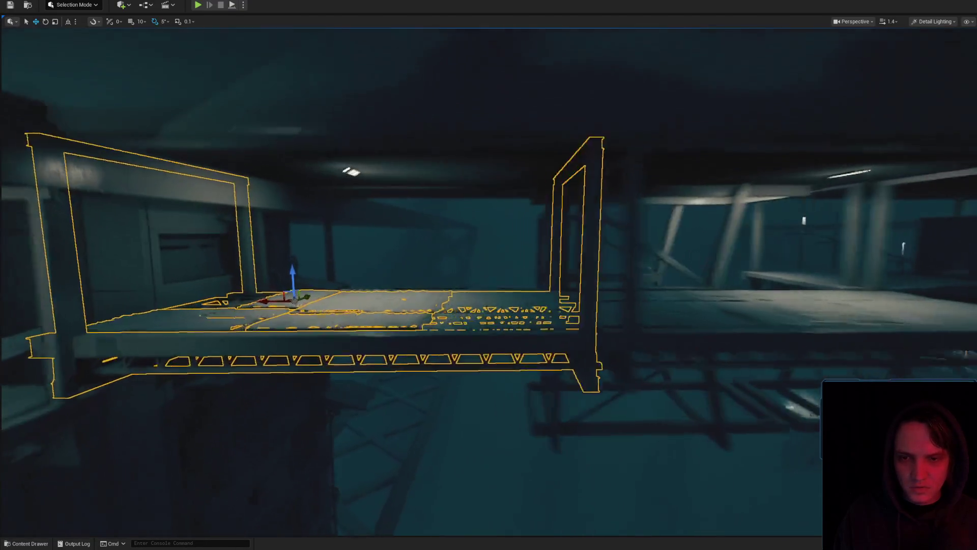
{"action": "key", "text": "d"}
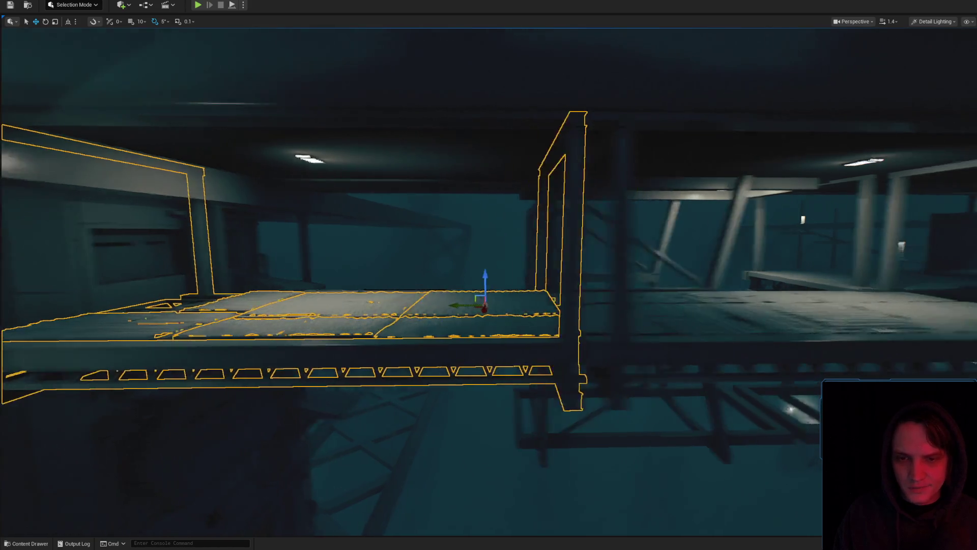
{"action": "left_click", "coordinate": [484, 278], "text": "ctrl"}
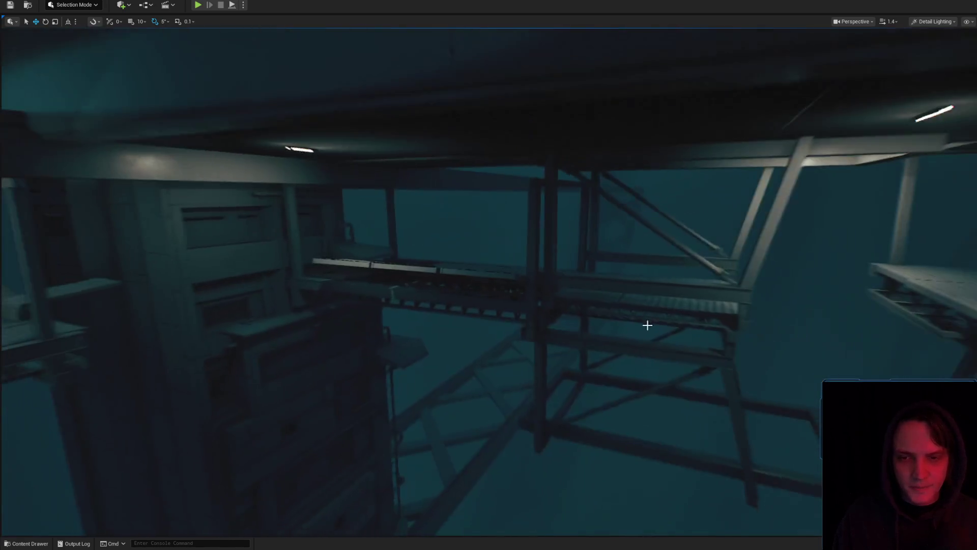
{"action": "key", "text": "f"}
{"action": "left_click_drag", "start_coordinate": [738, 276], "coordinate": [739, 277]}
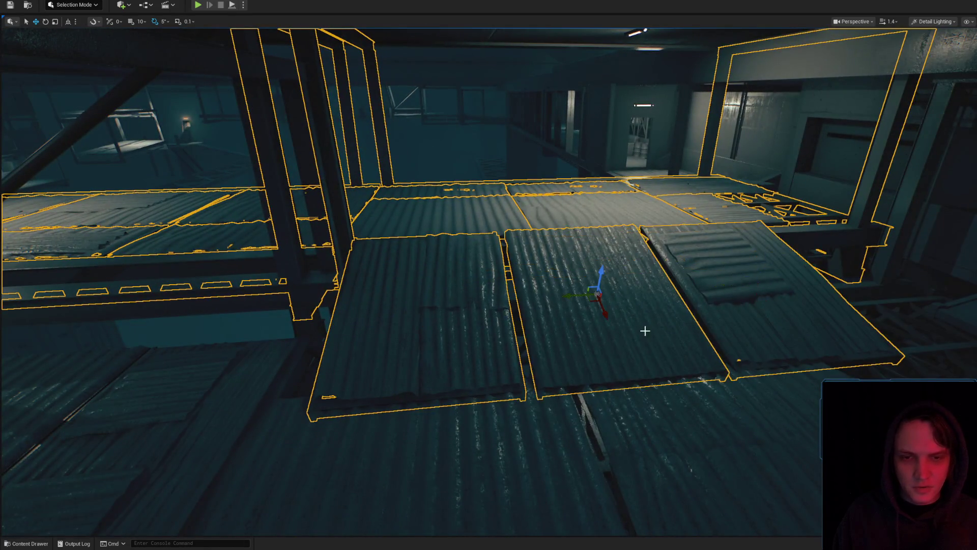
{"action": "key", "text": "f"}
{"action": "left_click_drag", "start_coordinate": [373, 319], "coordinate": [339, 279]}
{"action": "left_click_drag", "start_coordinate": [336, 343], "coordinate": [435, 321]}
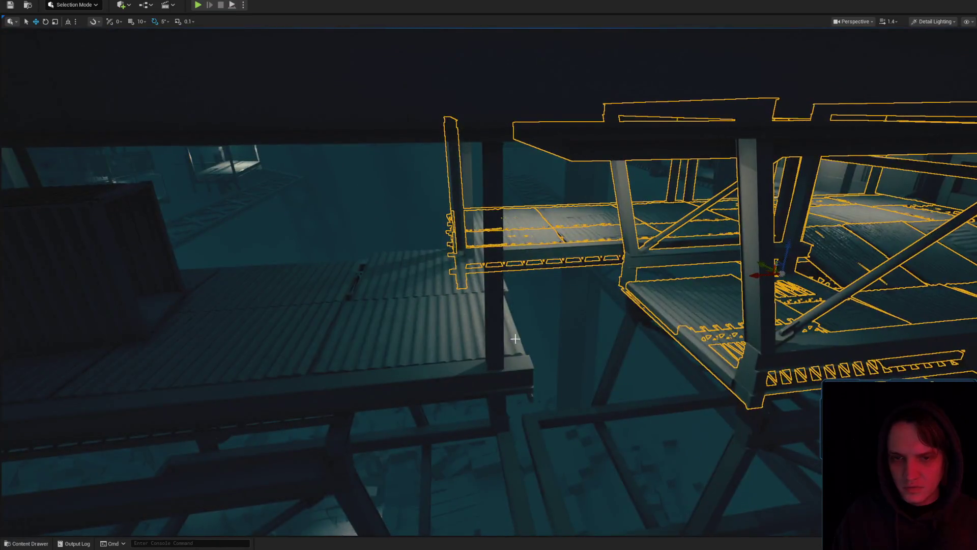
{"action": "key", "text": "f"}
{"action": "mouse_move", "coordinate": [604, 322]}
{"action": "left_mouse_down"}
{"action": "mouse_move", "coordinate": [604, 310]}
{"action": "mouse_move", "coordinate": [604, 322]}
{"action": "mouse_move", "coordinate": [568, 330]}
{"action": "mouse_move", "coordinate": [513, 380]}
{"action": "left_mouse_up"}
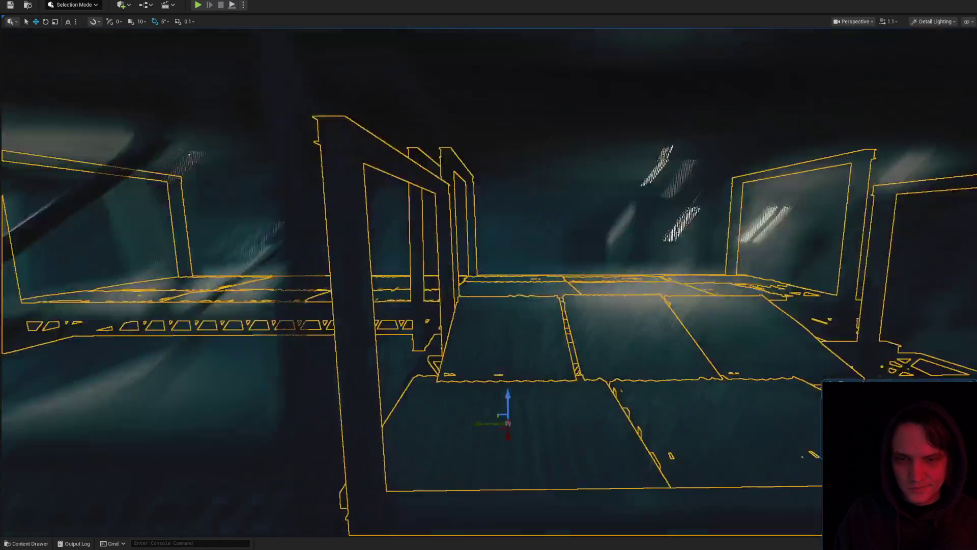
{"action": "left_click_drag", "start_coordinate": [513, 380], "coordinate": [509, 383]}
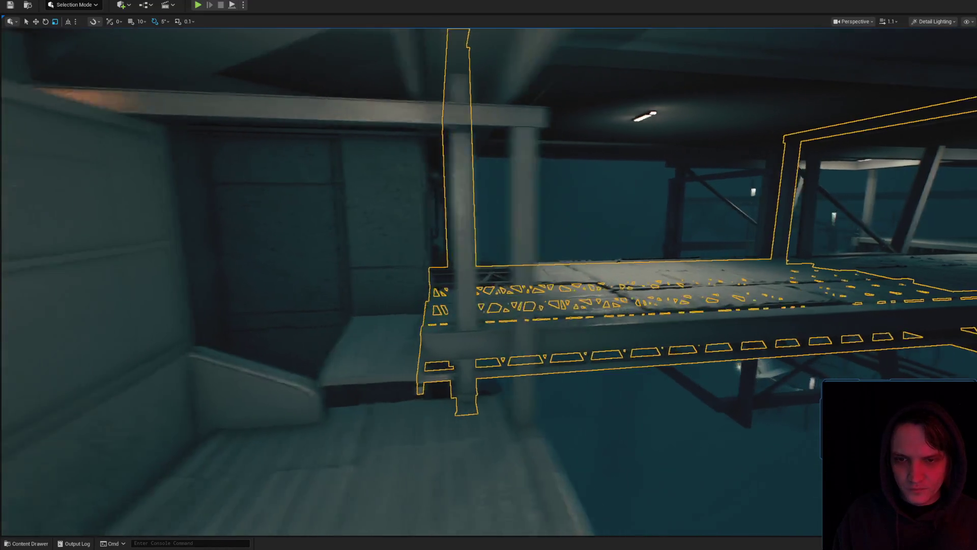
{"action": "scroll", "coordinate": [489, 275], "scroll_direction": "down", "scroll_amount": 2}
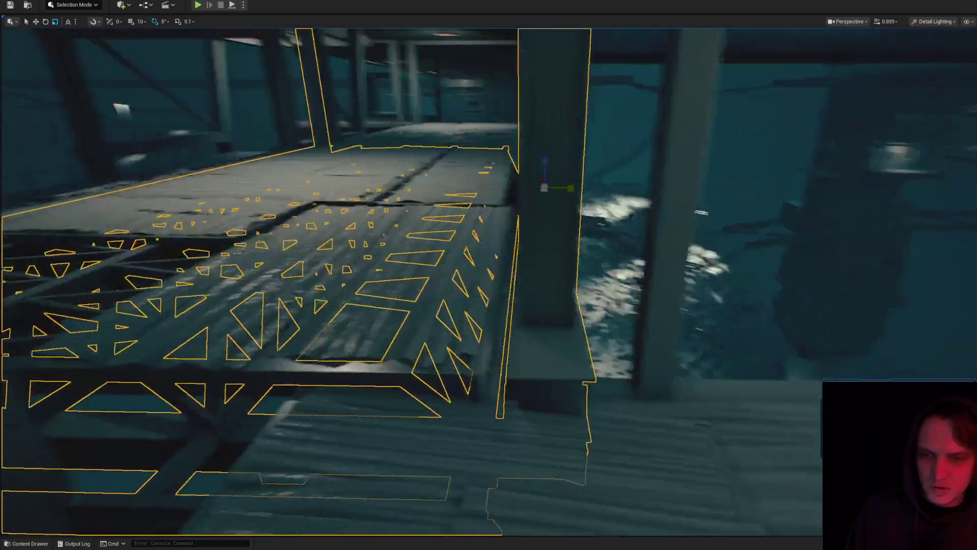
{"action": "right_click", "coordinate": [541, 467]}
{"action": "left_click", "coordinate": [570, 460]}
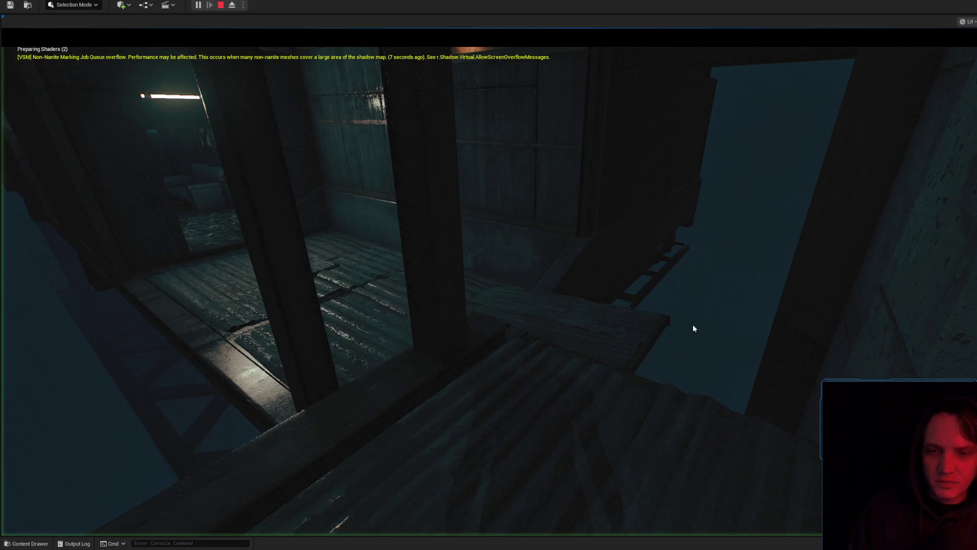
{"action": "key", "text": "w"}
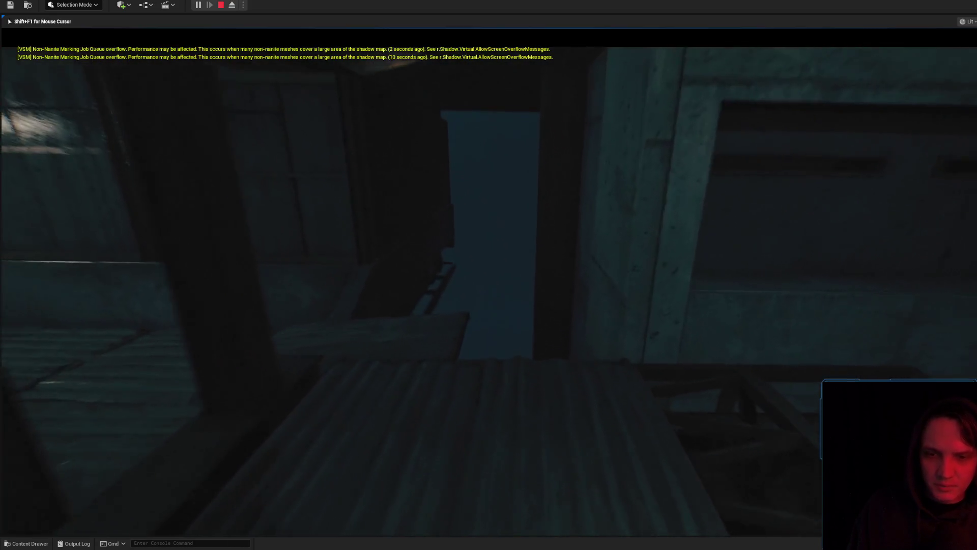
{"action": "key", "text": "w"}
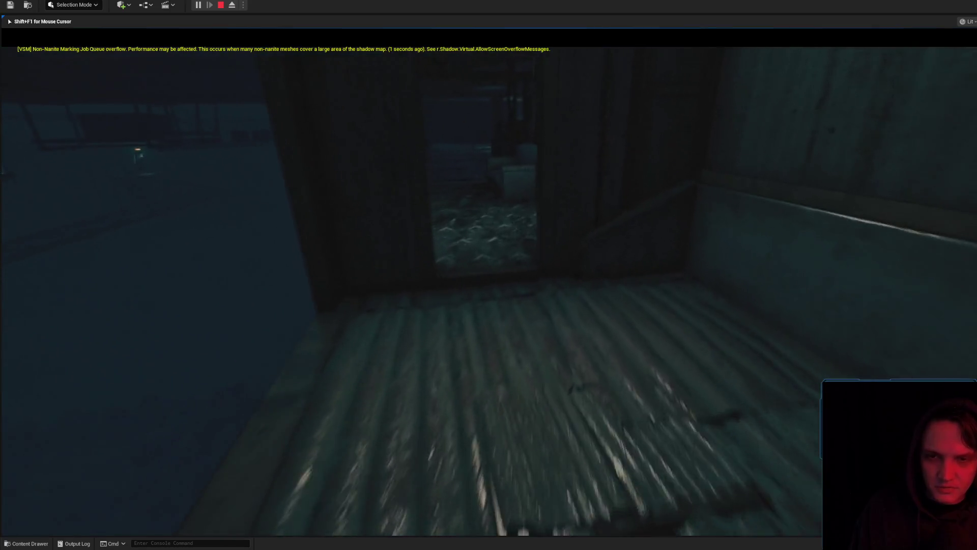
{"action": "key", "text": "w"}
{"action": "key", "text": "Escape"}
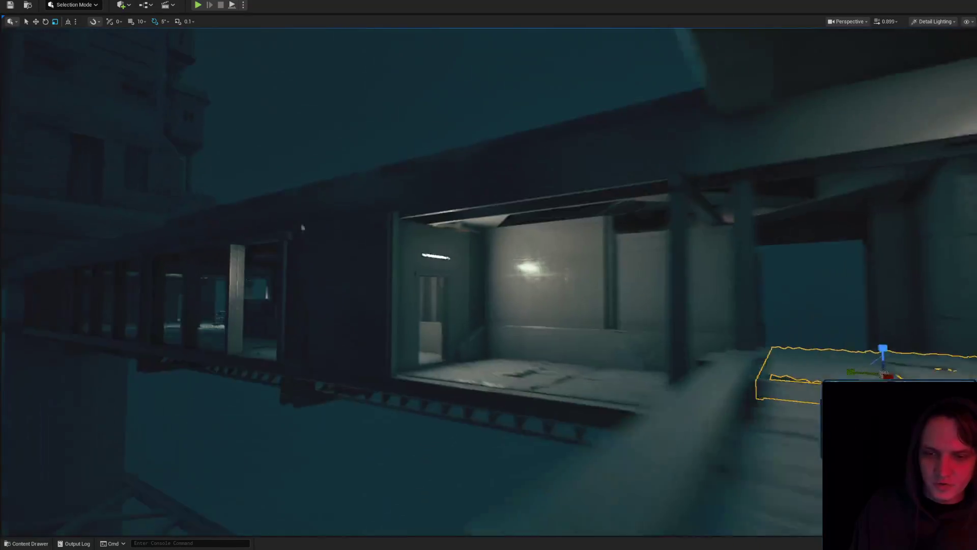
Select the corrugated plank and slide it left into position
{"action": "scroll", "coordinate": [489, 280], "scroll_direction": "down", "scroll_amount": 3}
{"action": "scroll", "coordinate": [489, 280], "scroll_direction": "up", "scroll_amount": 1}
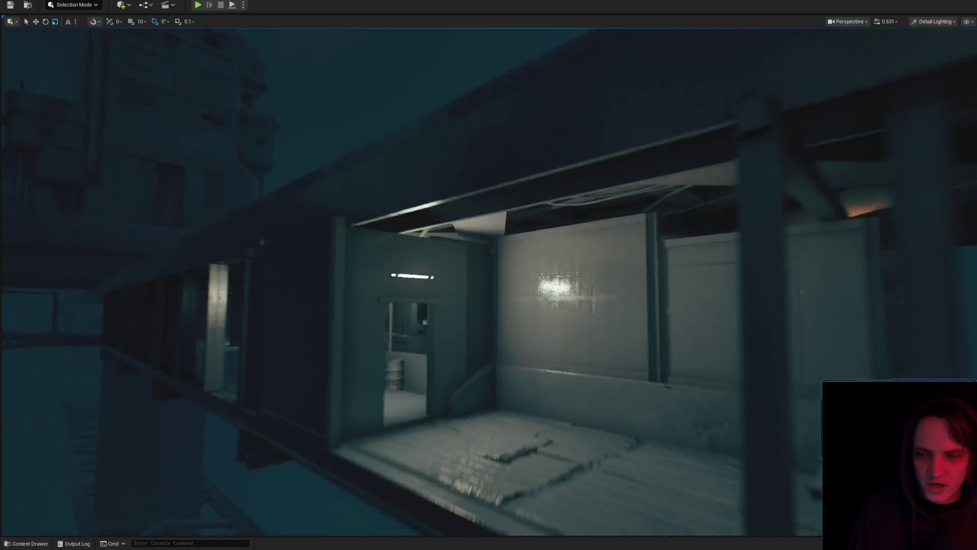
{"action": "scroll", "coordinate": [488, 280], "scroll_direction": "up", "scroll_amount": 2}
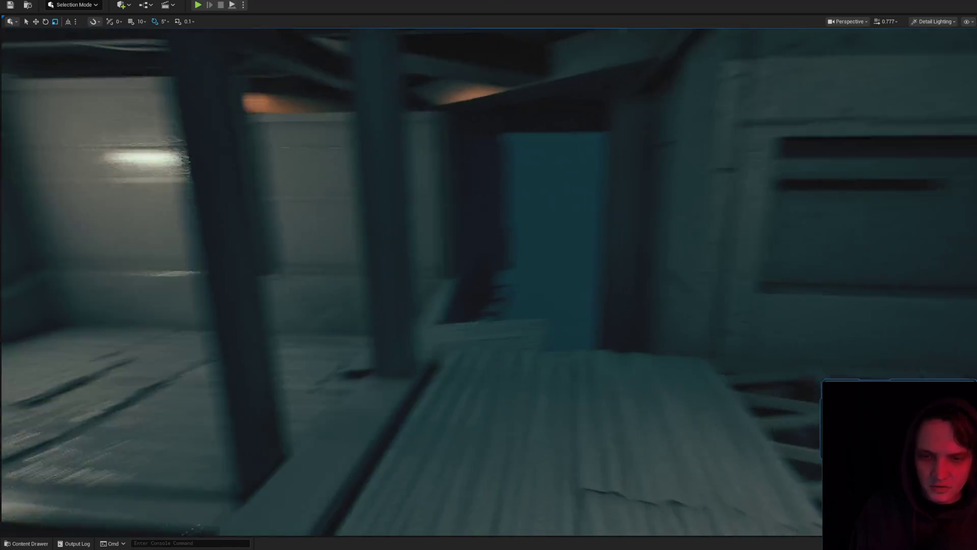
{"action": "left_click", "coordinate": [484, 334]}
{"action": "left_click_drag", "start_coordinate": [708, 387], "coordinate": [707, 387]}
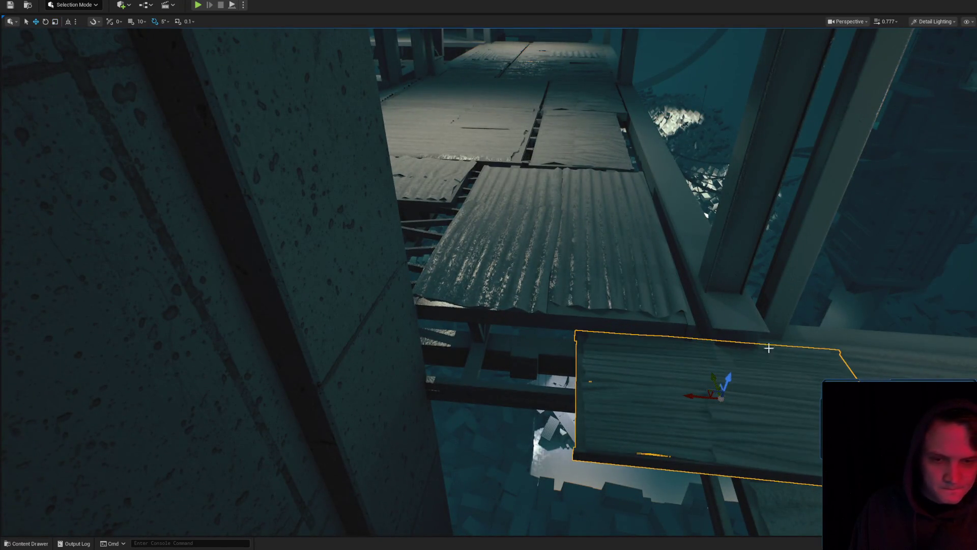
{"action": "left_click_drag", "start_coordinate": [690, 371], "coordinate": [505, 349]}
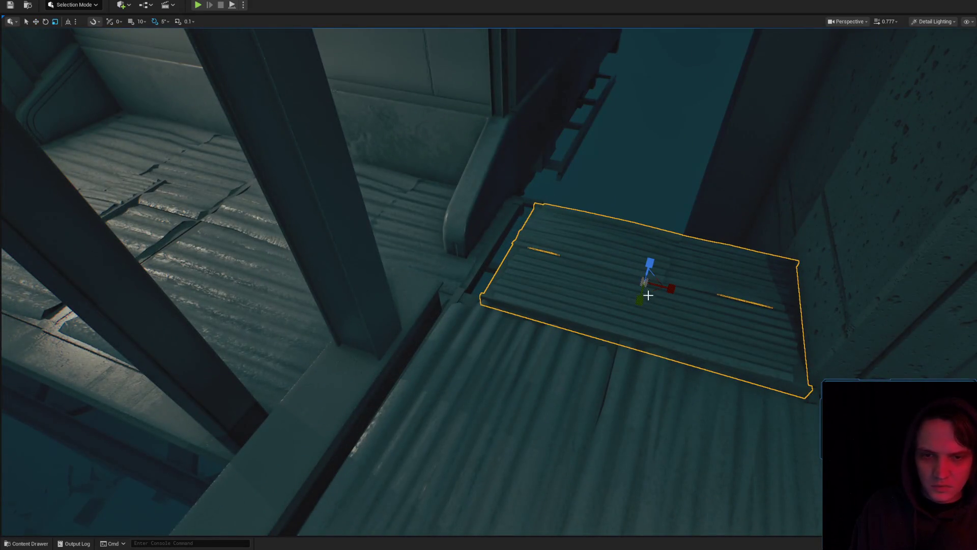
{"action": "left_click_drag", "start_coordinate": [650, 287], "coordinate": [661, 290]}
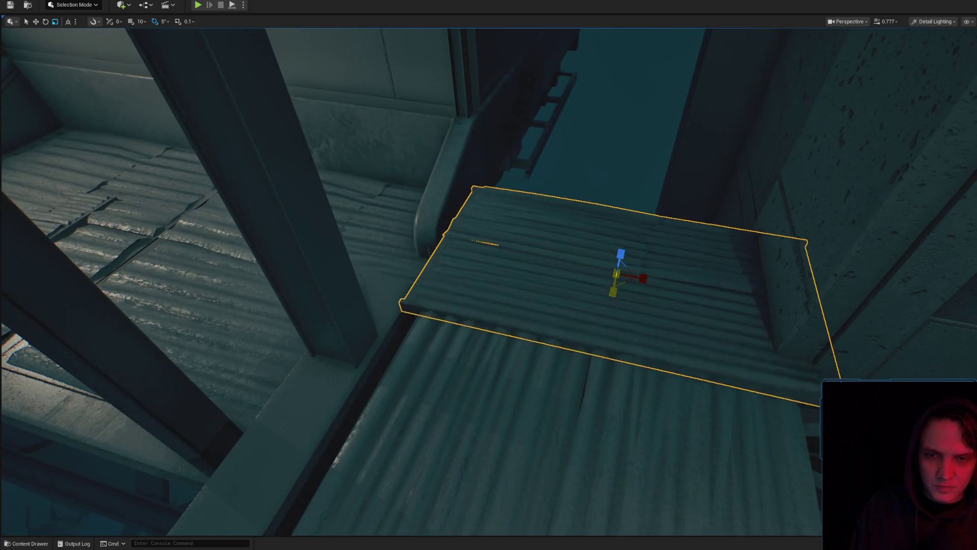
{"action": "mouse_move", "coordinate": [583, 234]}
{"action": "left_mouse_down"}
{"action": "mouse_move", "coordinate": [555, 259]}
{"action": "mouse_move", "coordinate": [528, 253]}
{"action": "mouse_move", "coordinate": [618, 256]}
{"action": "left_mouse_up"}
Select another corrugated plank, frame it and inspect it from around, briefly hiding it
{"action": "key", "text": "e"}
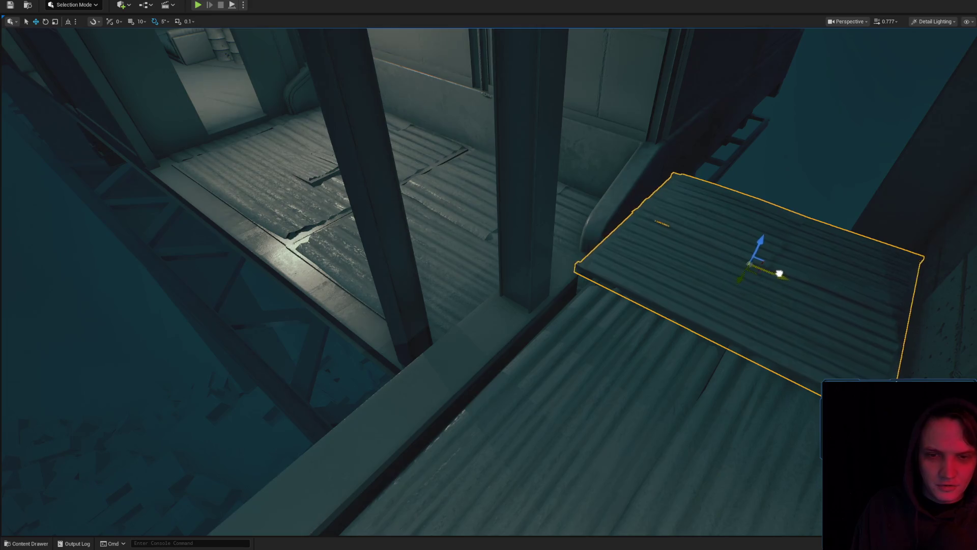
{"action": "left_click_drag", "start_coordinate": [790, 286], "coordinate": [726, 295]}
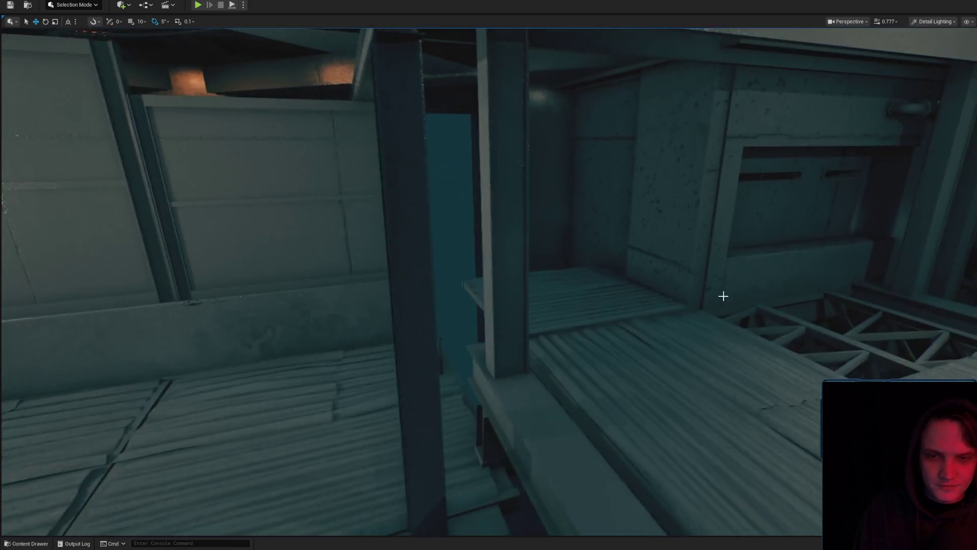
{"action": "left_click", "coordinate": [726, 295]}
{"action": "key", "text": "f"}
{"action": "mouse_move", "coordinate": [488, 275]}
{"action": "left_mouse_down"}
{"action": "mouse_move", "coordinate": [529, 255]}
{"action": "mouse_move", "coordinate": [622, 295]}
{"action": "left_mouse_up"}
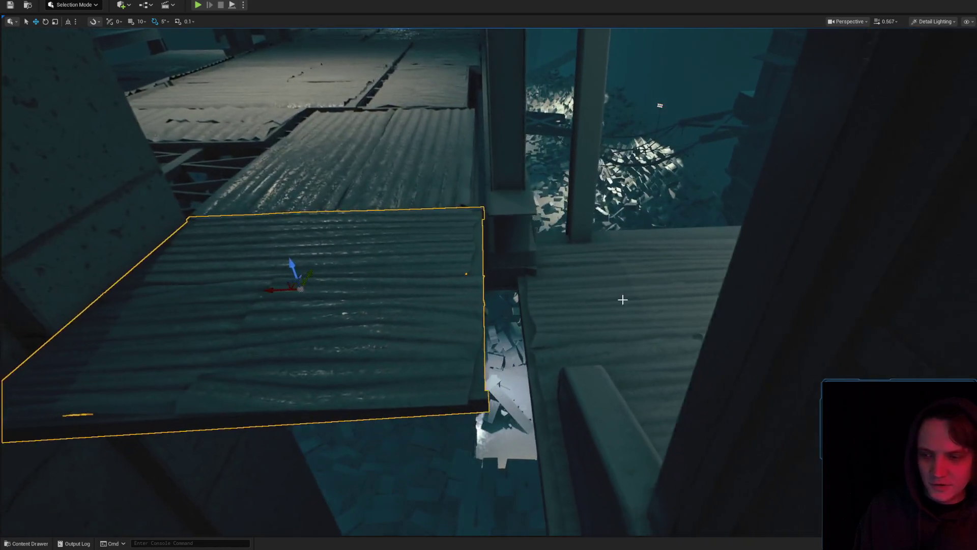
{"action": "key", "text": "f"}
{"action": "key", "text": "e"}
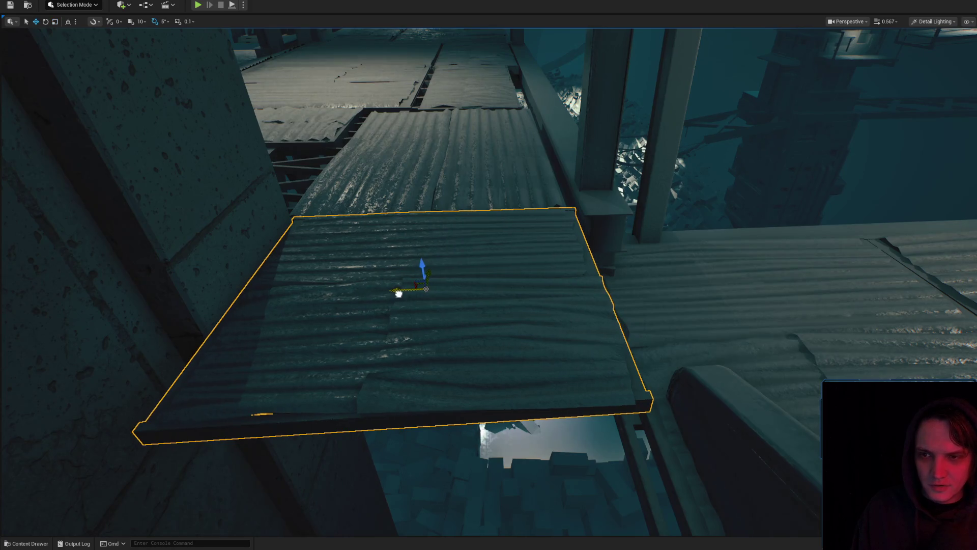
{"action": "mouse_move", "coordinate": [568, 290]}
{"action": "left_mouse_down"}
{"action": "mouse_move", "coordinate": [608, 282]}
{"action": "mouse_move", "coordinate": [520, 293]}
{"action": "left_mouse_up"}
{"action": "left_click_drag", "start_coordinate": [489, 326], "coordinate": [467, 338]}
{"action": "key", "text": "h"}
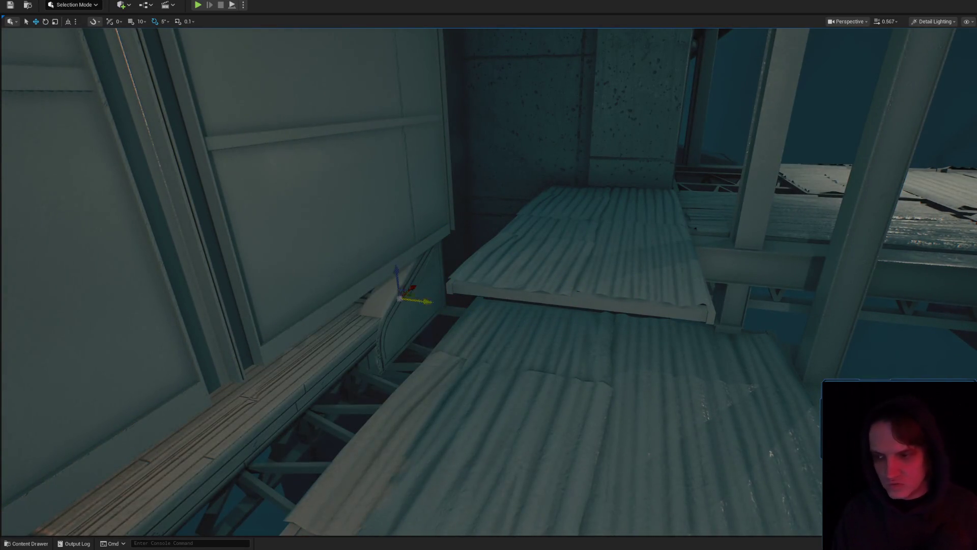
{"action": "mouse_move", "coordinate": [525, 336]}
{"action": "left_mouse_down"}
{"action": "mouse_move", "coordinate": [508, 342]}
{"action": "mouse_move", "coordinate": [573, 319]}
{"action": "left_mouse_up"}
{"action": "key", "text": "ctrl+z"}
Lower the plank down onto the walkway beside the wall
{"action": "key", "text": "e"}
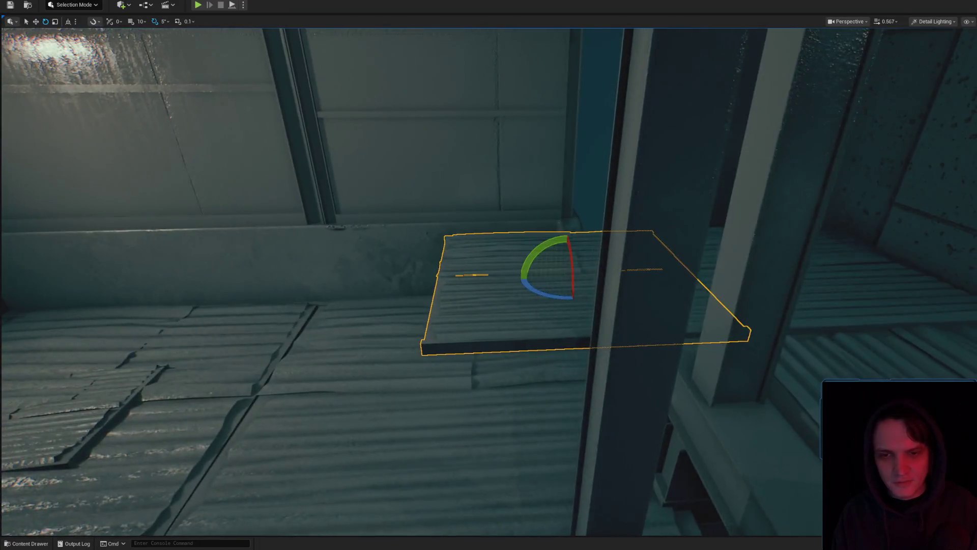
{"action": "key", "text": "f"}
{"action": "key", "text": "w"}
{"action": "mouse_move", "coordinate": [590, 289]}
{"action": "left_mouse_down"}
{"action": "mouse_move", "coordinate": [585, 342]}
{"action": "mouse_move", "coordinate": [575, 330]}
{"action": "mouse_move", "coordinate": [601, 317]}
{"action": "left_mouse_up"}
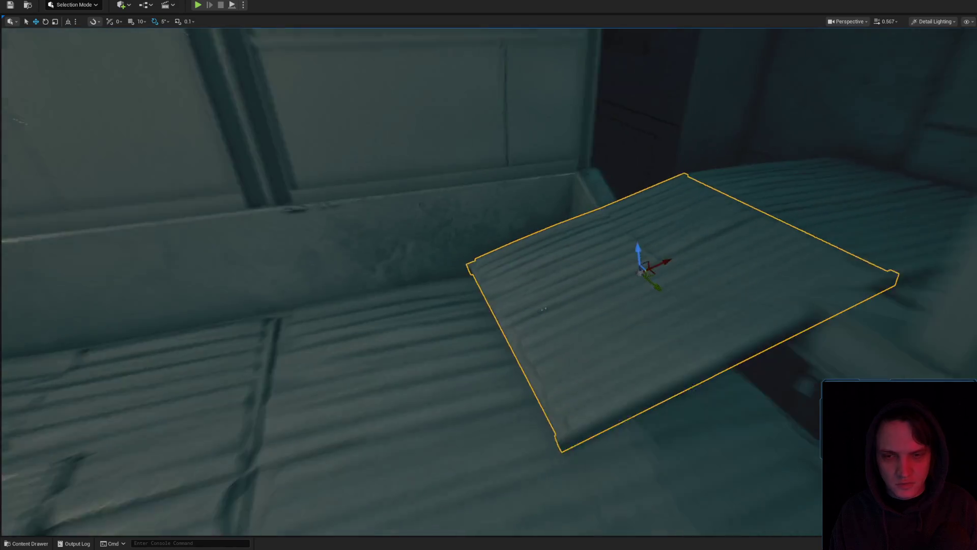
{"action": "key", "text": "r"}
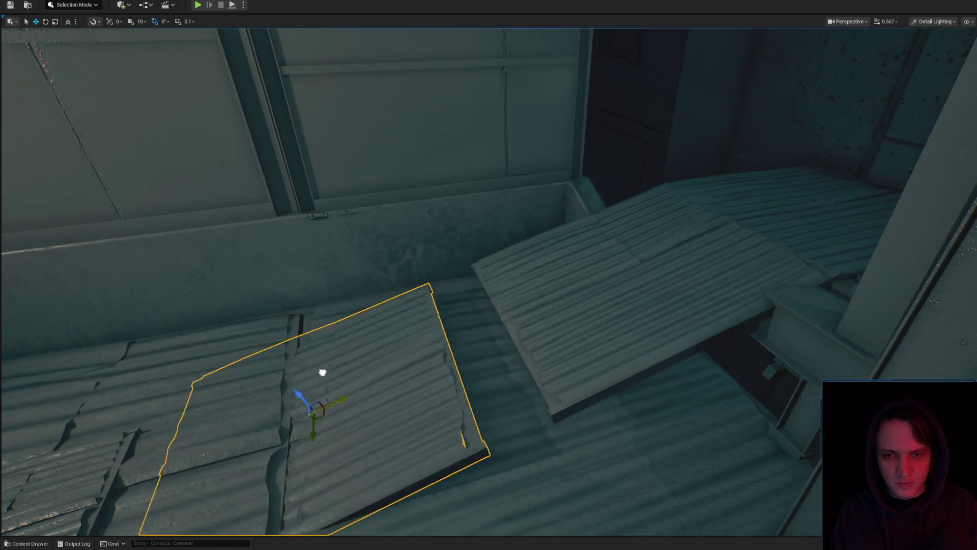
{"action": "left_click_drag", "start_coordinate": [403, 360], "coordinate": [488, 366]}
{"action": "left_click_drag", "start_coordinate": [516, 295], "coordinate": [516, 295]}
Scale the plank so it covers a longer stretch of the walkway floor
{"action": "key", "text": "r"}
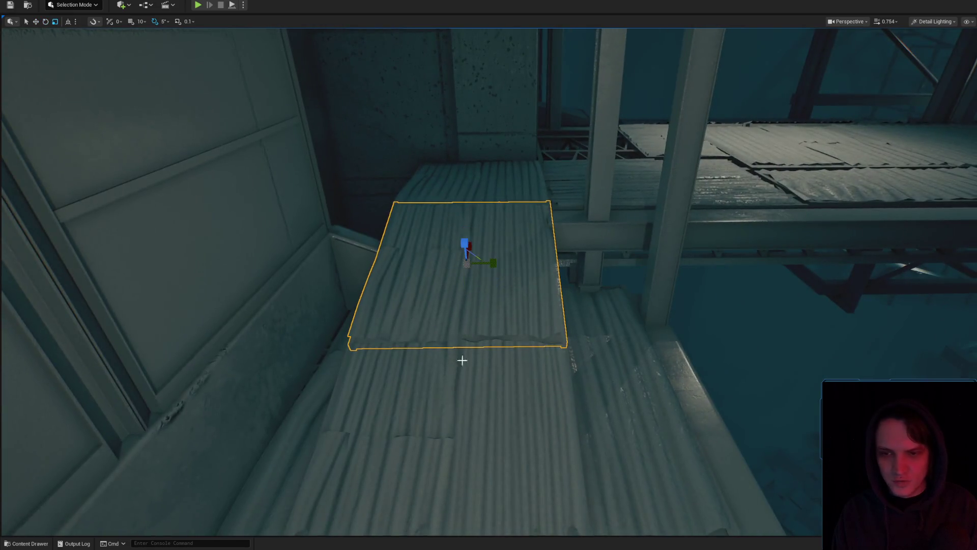
{"action": "left_click_drag", "start_coordinate": [479, 465], "coordinate": [470, 463]}
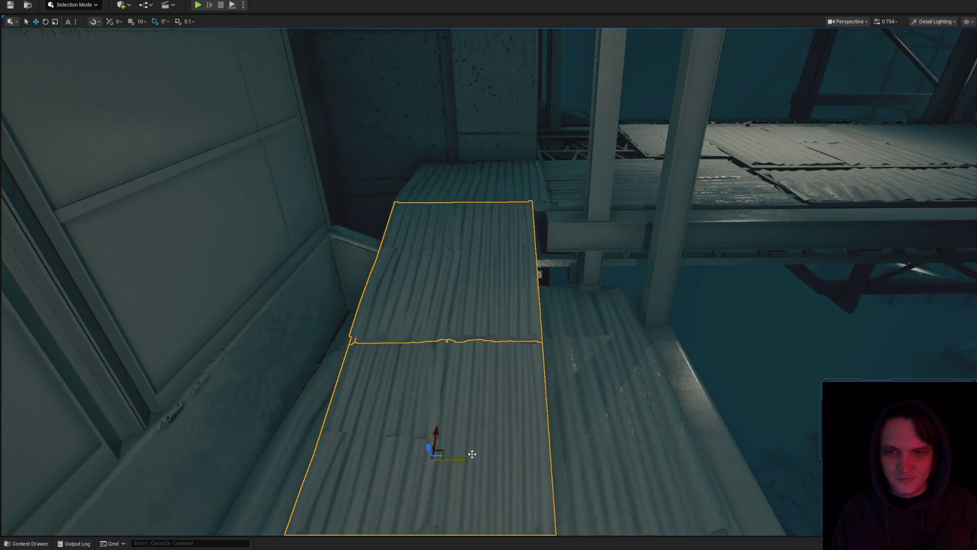
{"action": "mouse_move", "coordinate": [477, 384]}
{"action": "left_mouse_down"}
{"action": "mouse_move", "coordinate": [521, 395]}
{"action": "mouse_move", "coordinate": [399, 244]}
{"action": "mouse_move", "coordinate": [511, 255]}
{"action": "mouse_move", "coordinate": [471, 279]}
{"action": "left_mouse_up"}
Select another floor plank, frame it and open its right-click options
{"action": "left_click", "coordinate": [399, 245]}
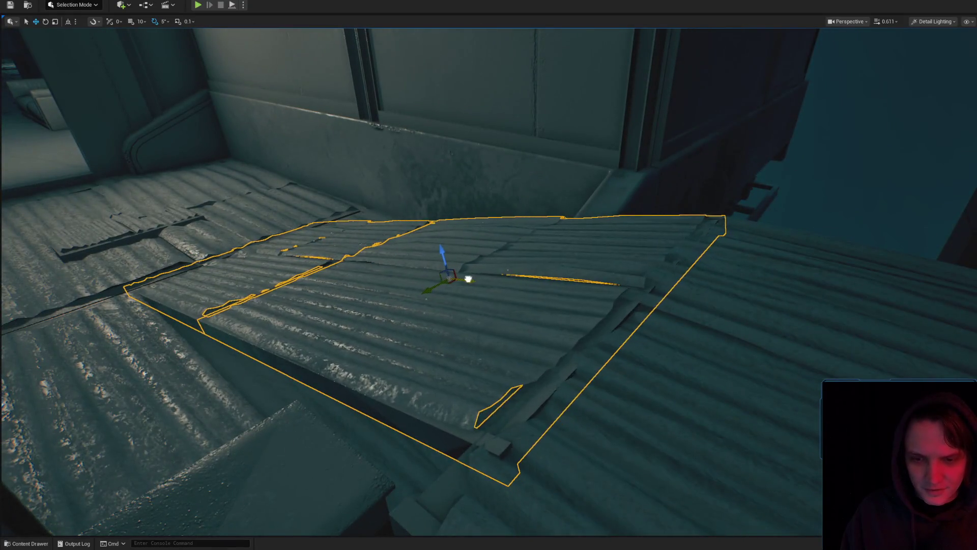
{"action": "mouse_move", "coordinate": [510, 293]}
{"action": "left_mouse_down"}
{"action": "mouse_move", "coordinate": [552, 283]}
{"action": "mouse_move", "coordinate": [588, 330]}
{"action": "mouse_move", "coordinate": [459, 333]}
{"action": "left_mouse_up"}
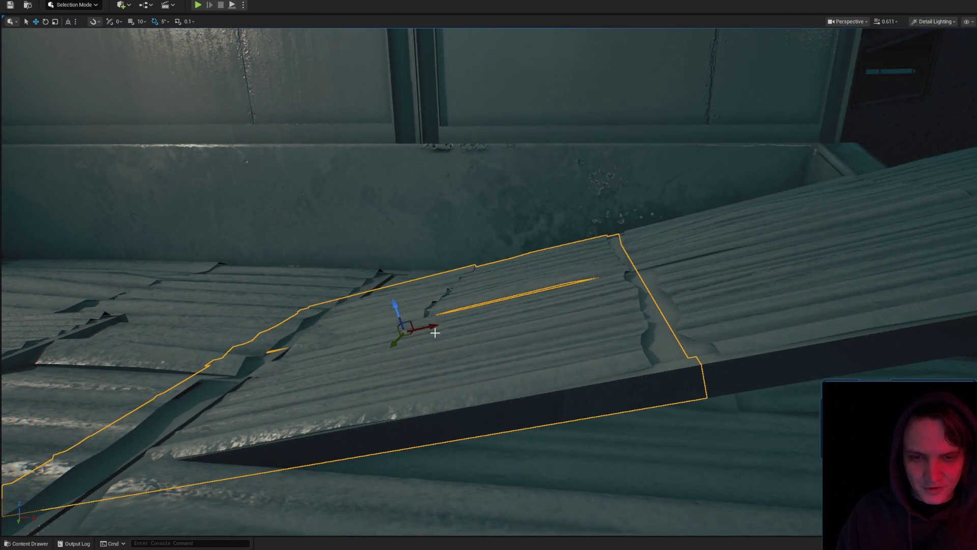
{"action": "left_click_drag", "start_coordinate": [515, 306], "coordinate": [458, 305]}
{"action": "scroll", "coordinate": [489, 275], "scroll_direction": "up", "scroll_amount": 2}
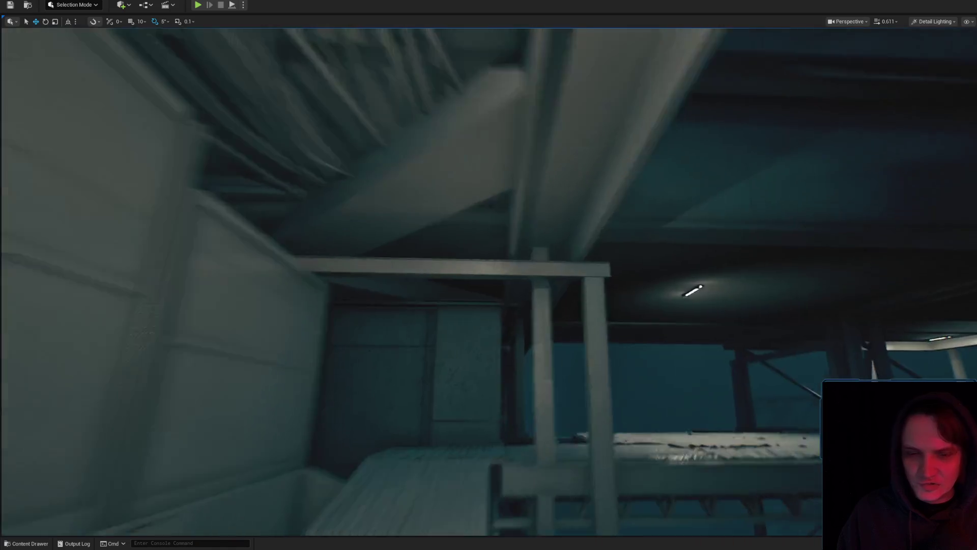
{"action": "key", "text": "w"}
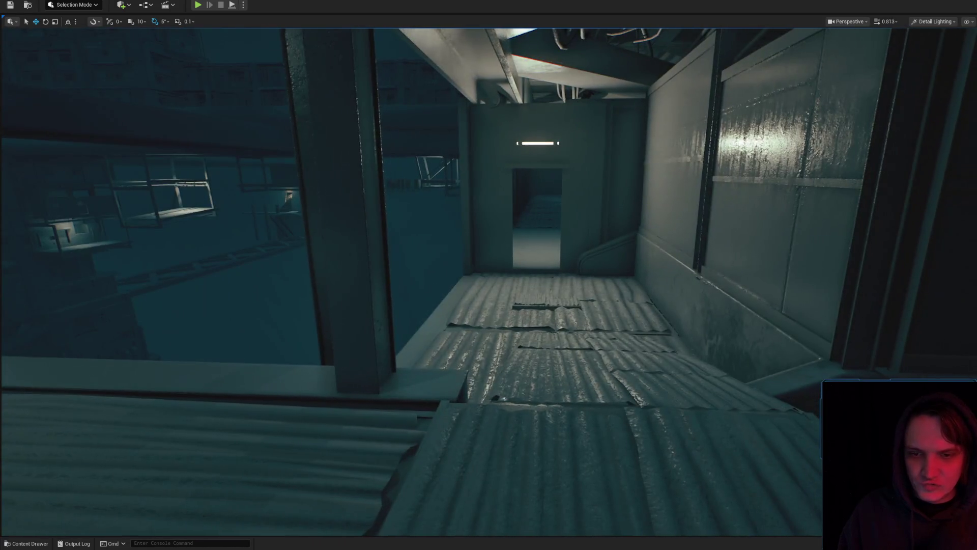
{"action": "mouse_move", "coordinate": [468, 395]}
{"action": "left_mouse_down"}
{"action": "mouse_move", "coordinate": [510, 376]}
{"action": "mouse_move", "coordinate": [547, 489]}
{"action": "left_mouse_up"}
{"action": "key", "text": "f"}
{"action": "right_click", "coordinate": [549, 487]}
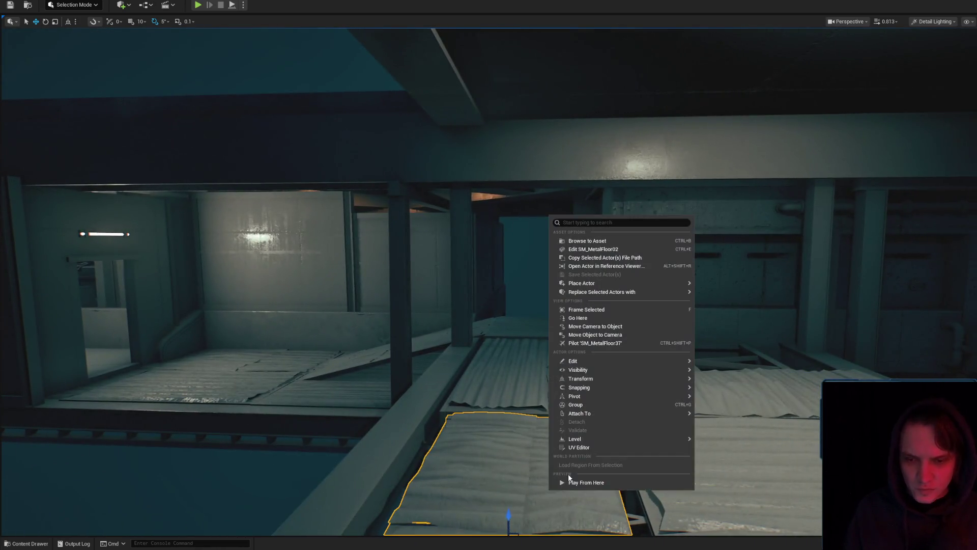
Start Play-In-Editor and walk through the lit corridor to the long table and pallet
{"action": "left_click", "coordinate": [567, 484]}
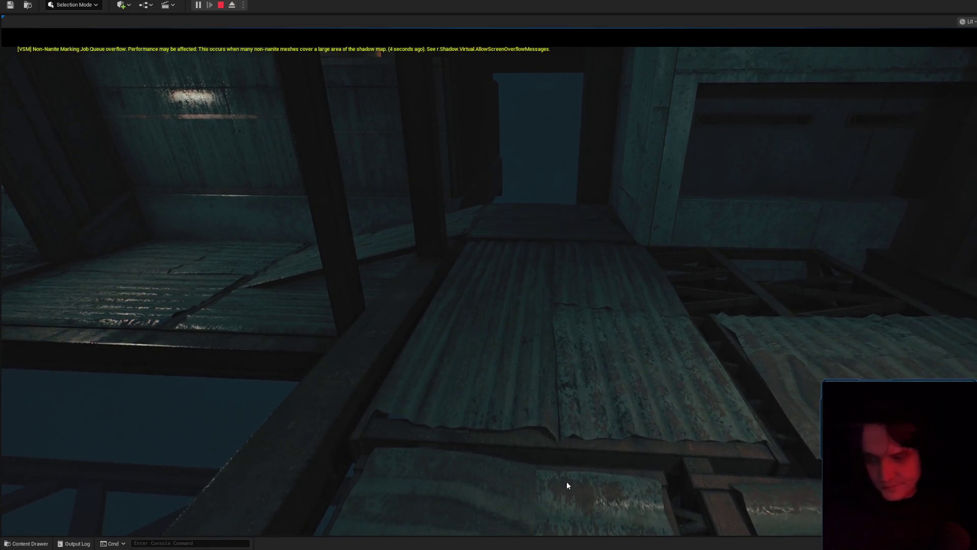
{"action": "left_click", "coordinate": [703, 231]}
{"action": "key", "text": "w"}
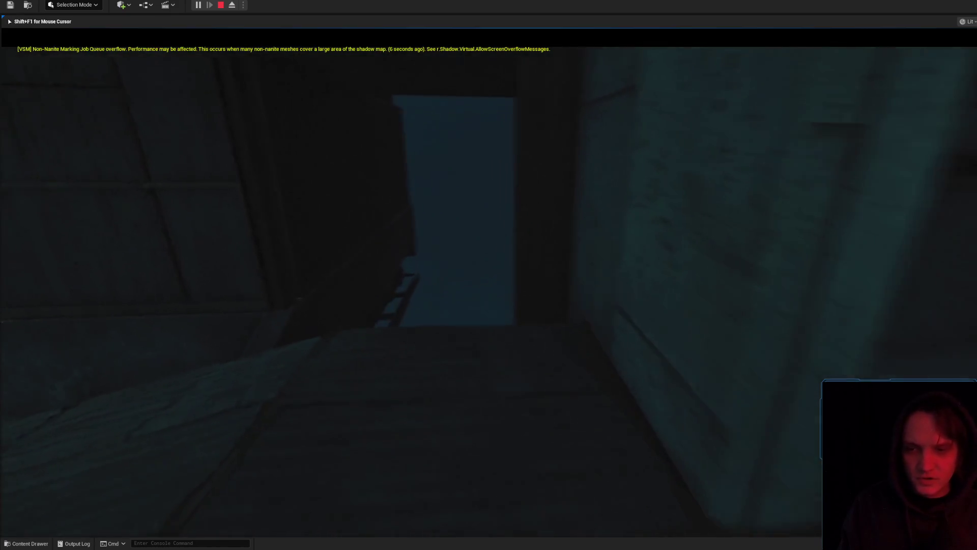
{"action": "key", "text": "w"}
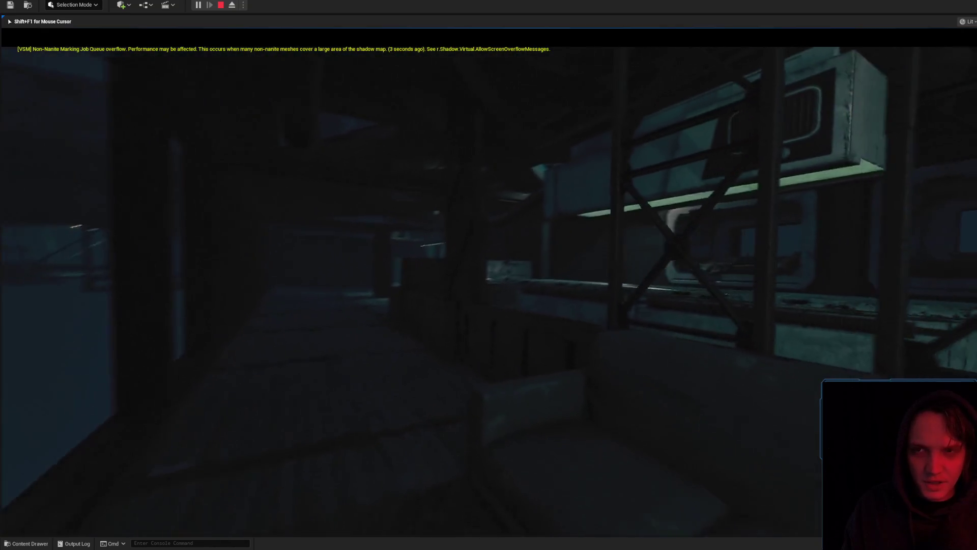
{"action": "key", "text": "w"}
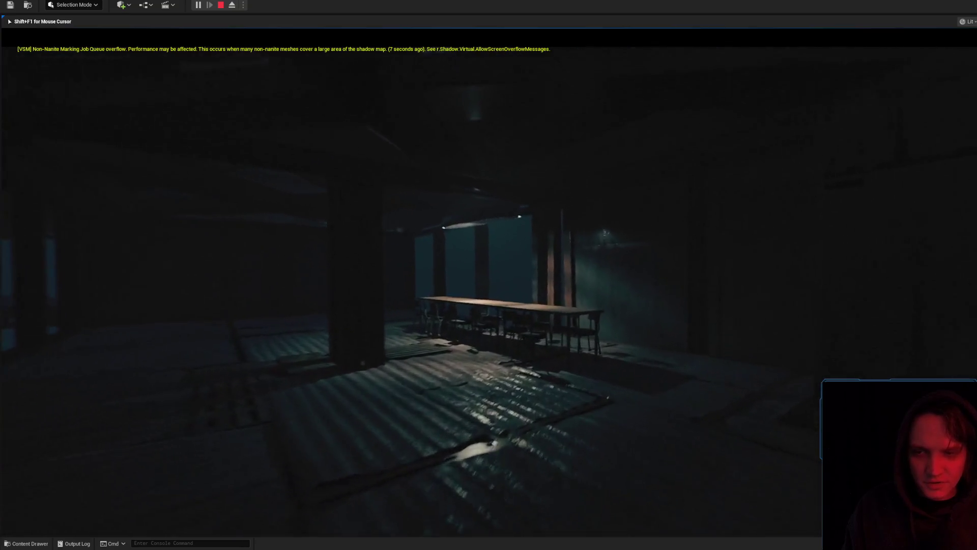
{"action": "key", "text": "w"}
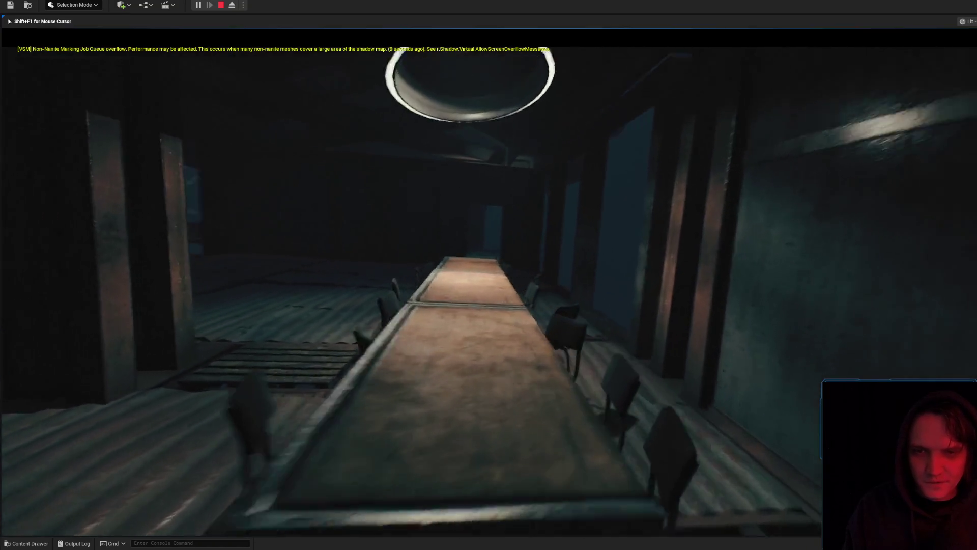
{"action": "key", "text": "w"}
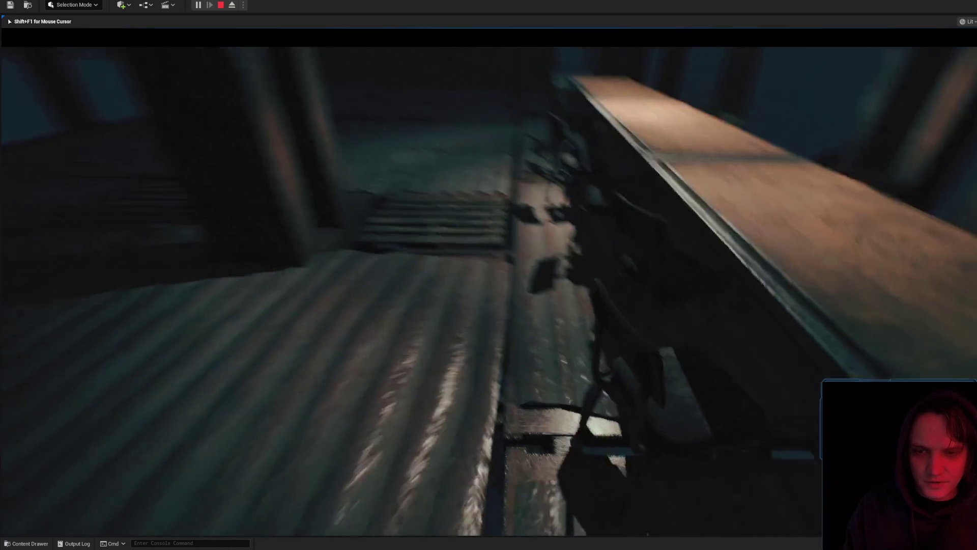
{"action": "key", "text": "w"}
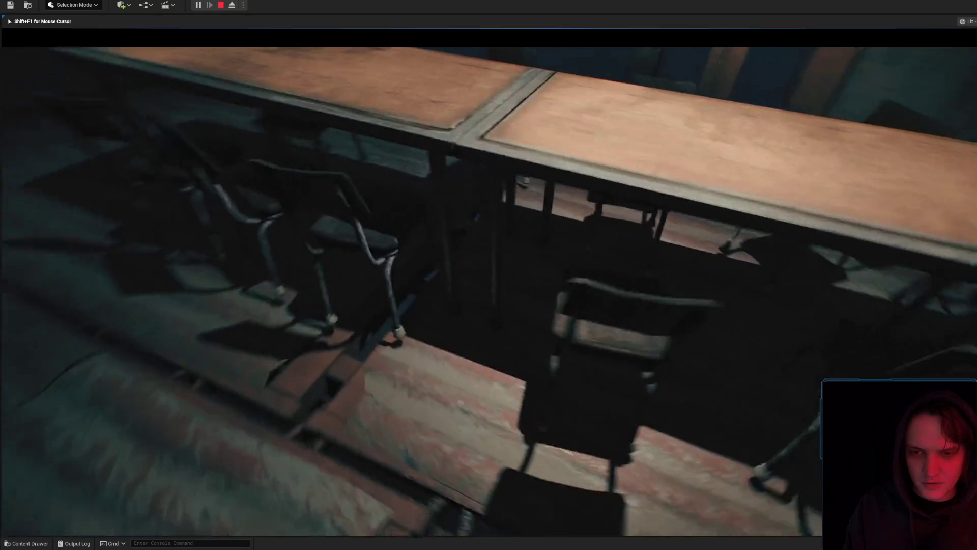
{"action": "key", "text": "w"}
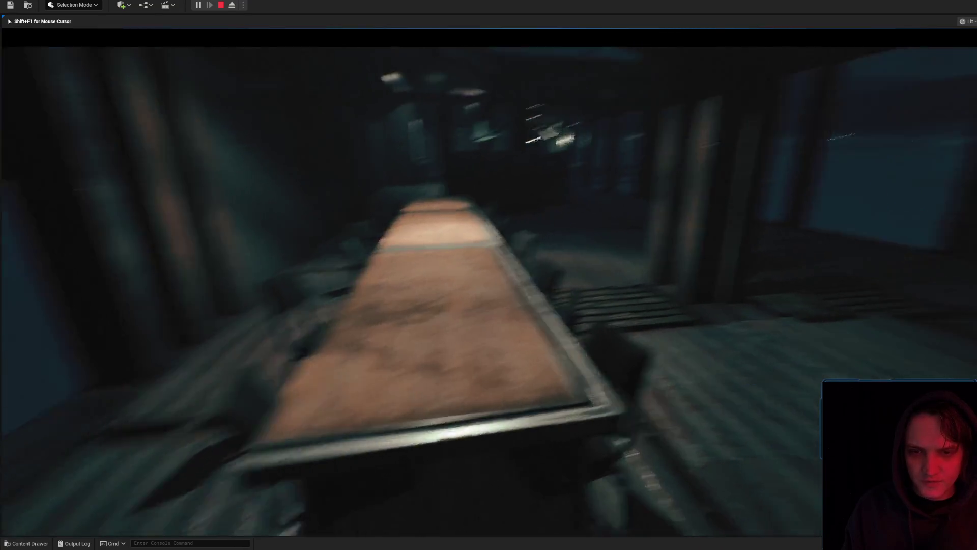
{"action": "key", "text": "w"}
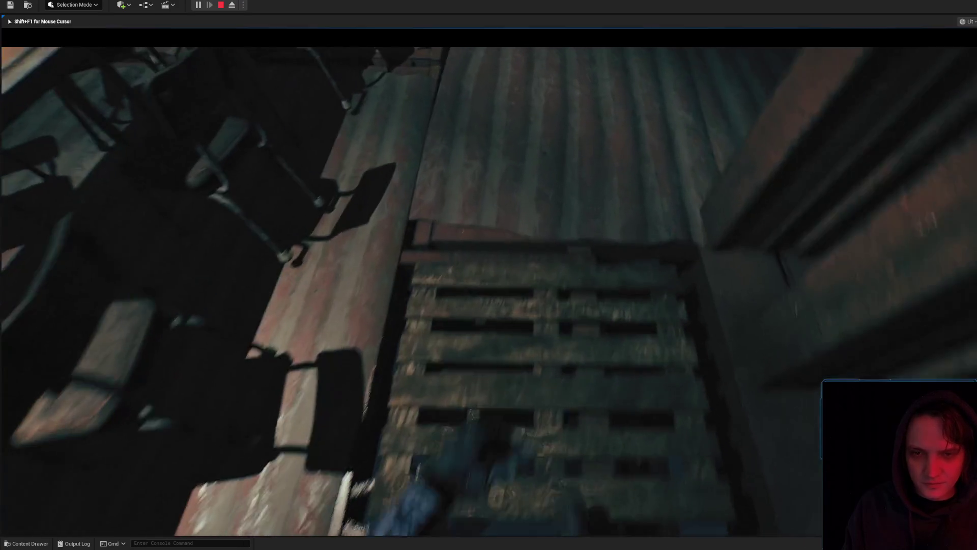
{"action": "key", "text": "w"}
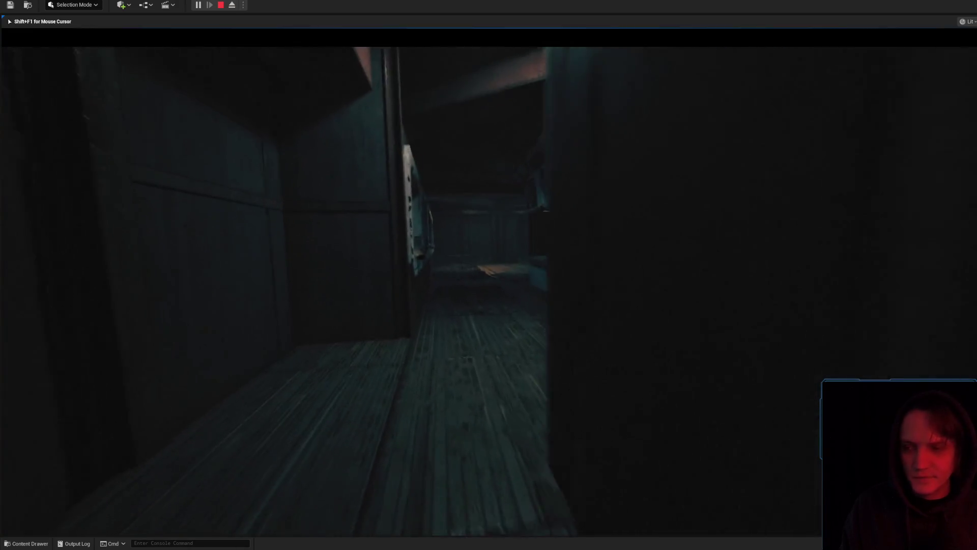
Walk down the corridor past the bunks and bench, then stop the play session
{"action": "key", "text": "w"}
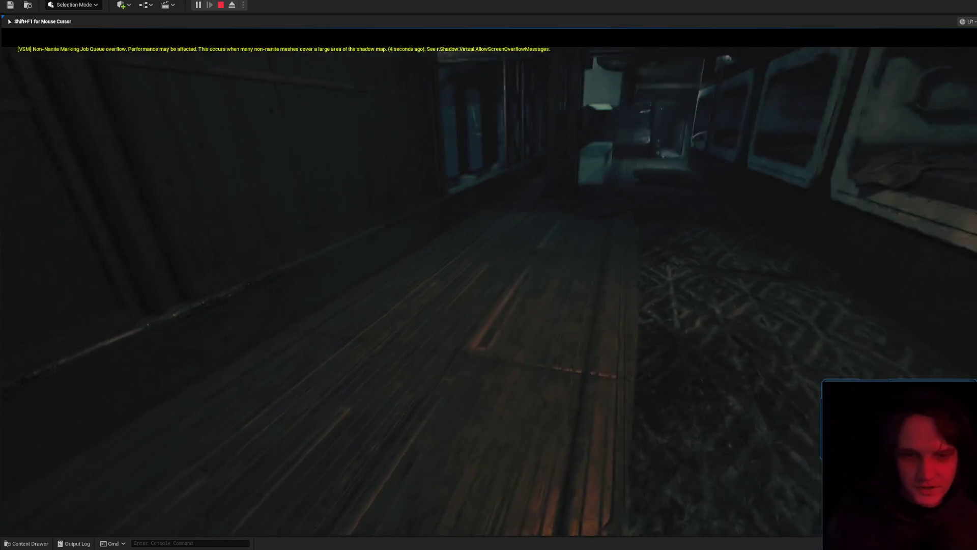
{"action": "key", "text": "w"}
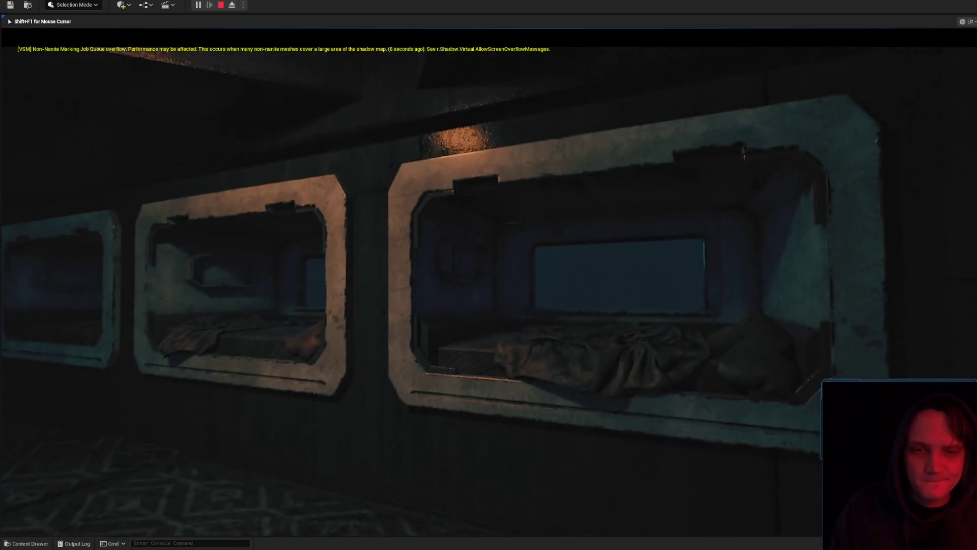
{"action": "key", "text": "s"}
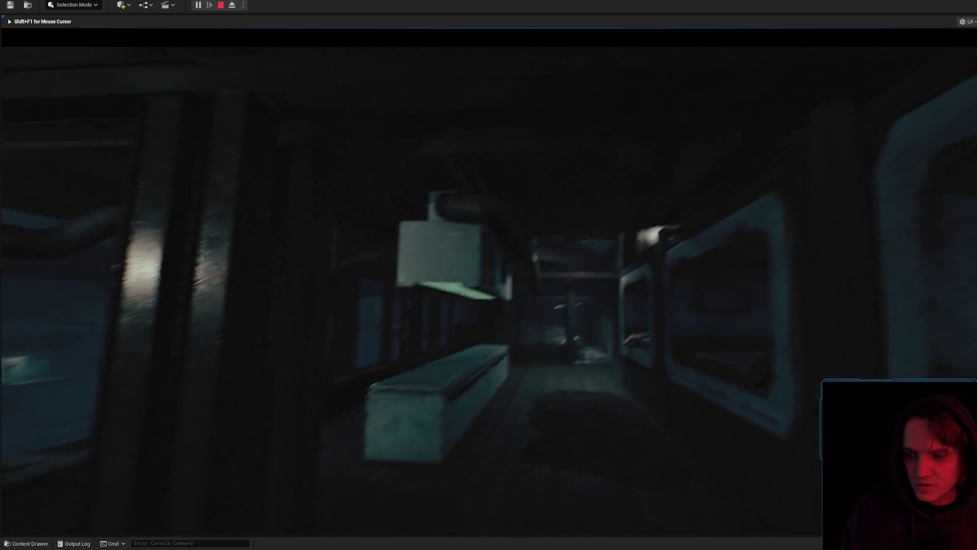
{"action": "key", "text": "w"}
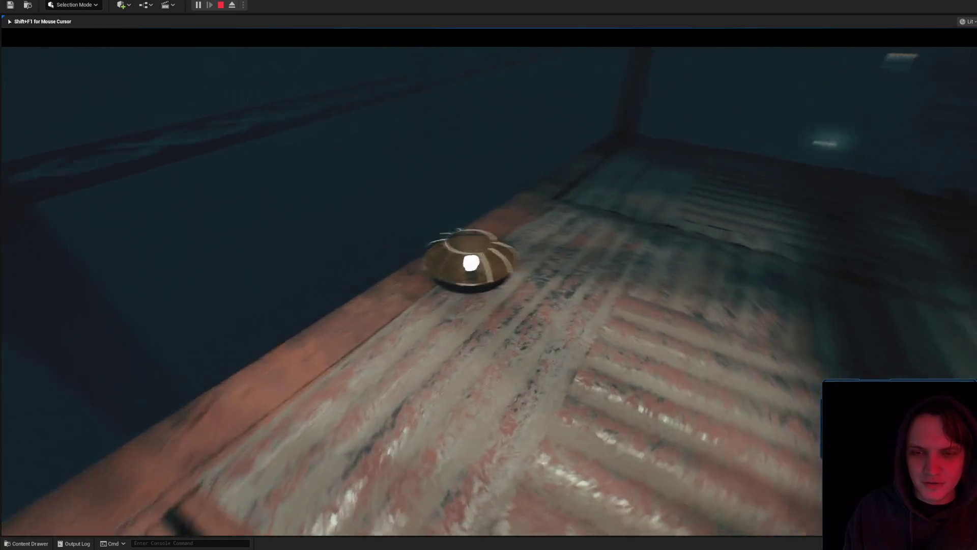
{"action": "key", "text": "Escape"}
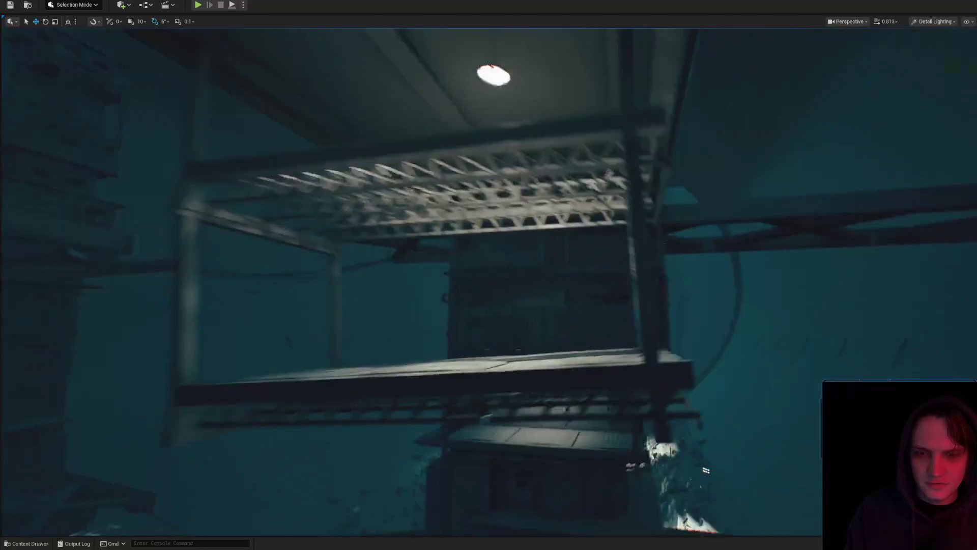
Select the ceiling spotlight and open its HangingLight_01 Blueprint with Ctrl+E
{"action": "left_click", "coordinate": [576, 135]}
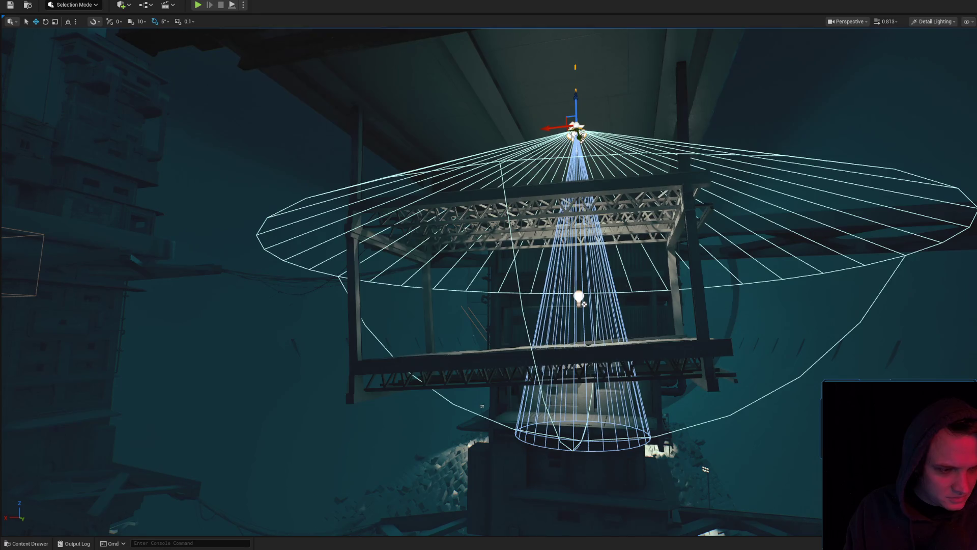
{"action": "key", "text": "Escape"}
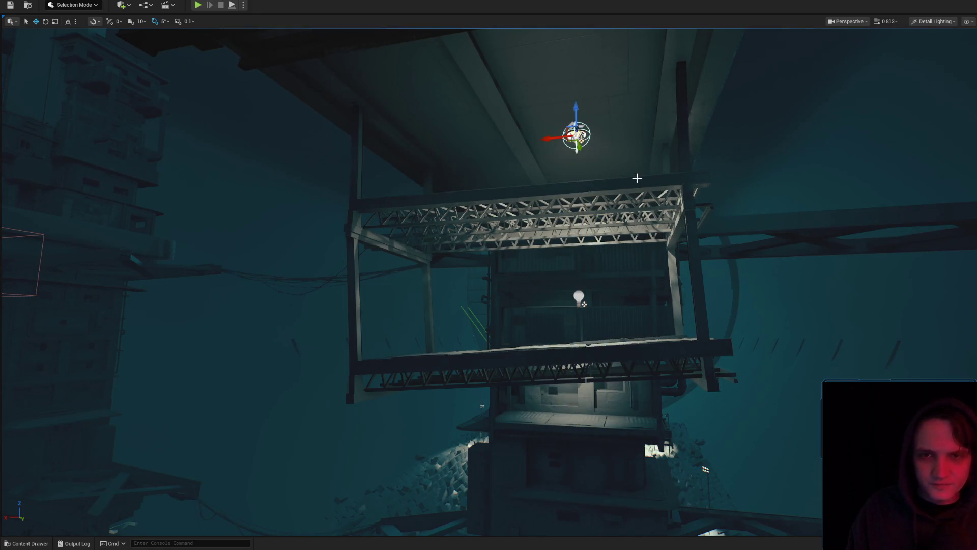
{"action": "left_click_drag", "start_coordinate": [663, 160], "coordinate": [682, 142]}
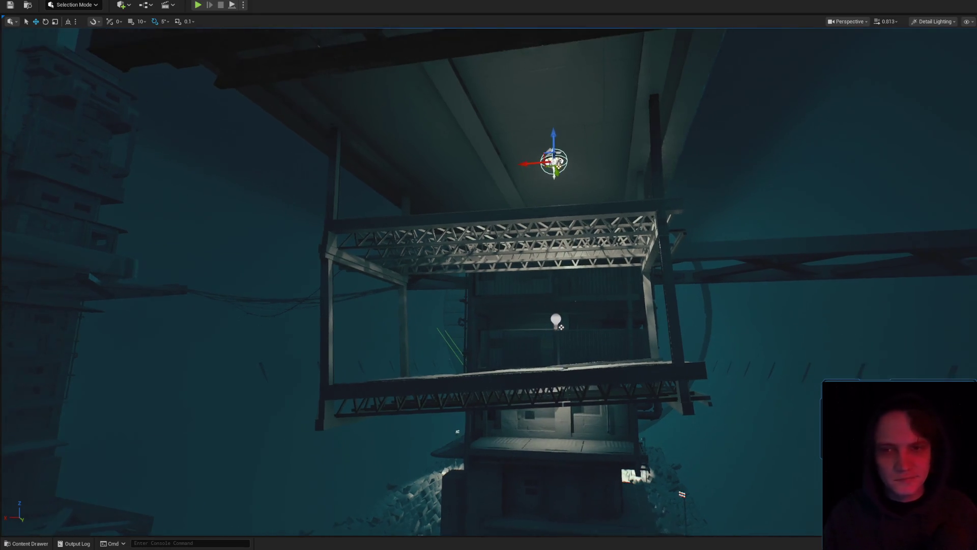
{"action": "left_click", "coordinate": [567, 165]}
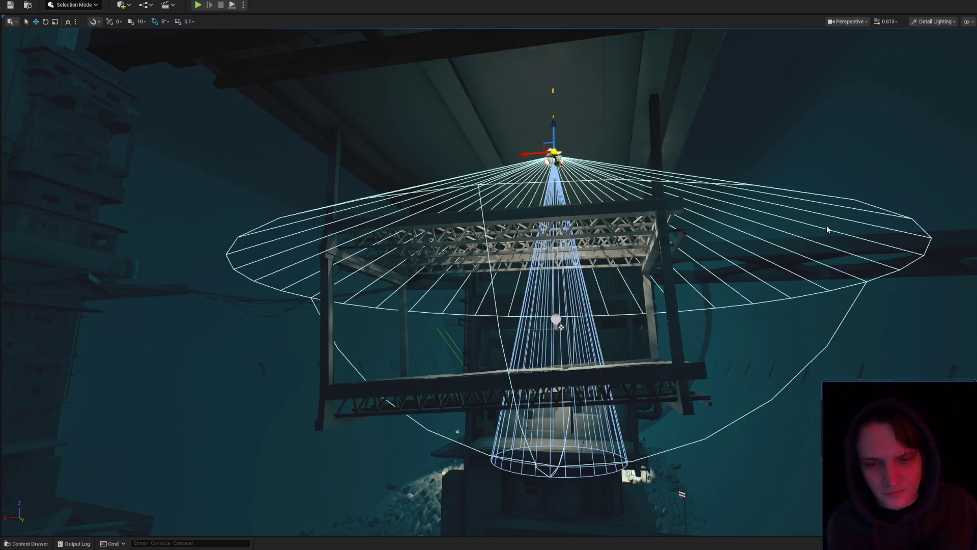
{"action": "key", "text": "ctrl+e"}
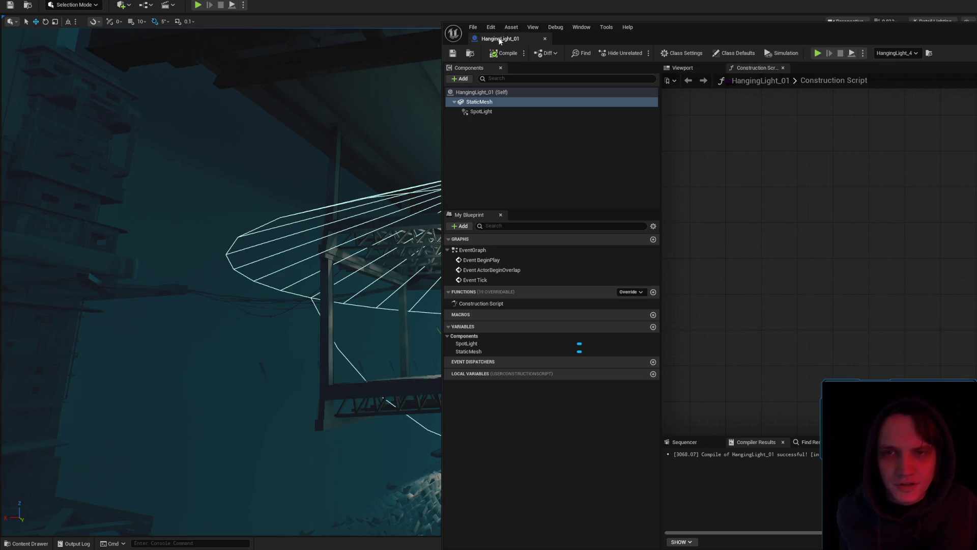
Return to the level viewport and fly closer to the hanging light under the truss
{"action": "left_click", "coordinate": [616, 233]}
{"action": "mouse_move", "coordinate": [571, 460]}
{"action": "left_mouse_down"}
{"action": "mouse_move", "coordinate": [603, 287]}
{"action": "mouse_move", "coordinate": [647, 280]}
{"action": "mouse_move", "coordinate": [660, 298]}
{"action": "mouse_move", "coordinate": [636, 273]}
{"action": "mouse_move", "coordinate": [636, 244]}
{"action": "mouse_move", "coordinate": [478, 187]}
{"action": "left_mouse_up"}
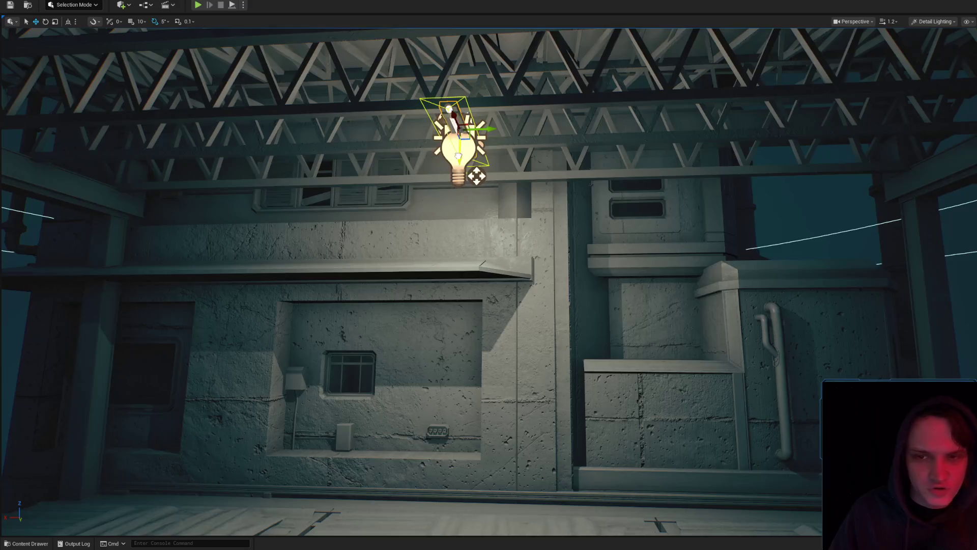
Inspect the light from around the deck, focus on it and open the Detail Lighting view-mode list
{"action": "left_click_drag", "start_coordinate": [513, 274], "coordinate": [496, 257]}
{"action": "mouse_move", "coordinate": [519, 110]}
{"action": "left_mouse_down"}
{"action": "mouse_move", "coordinate": [542, 188]}
{"action": "mouse_move", "coordinate": [534, 267]}
{"action": "left_mouse_up"}
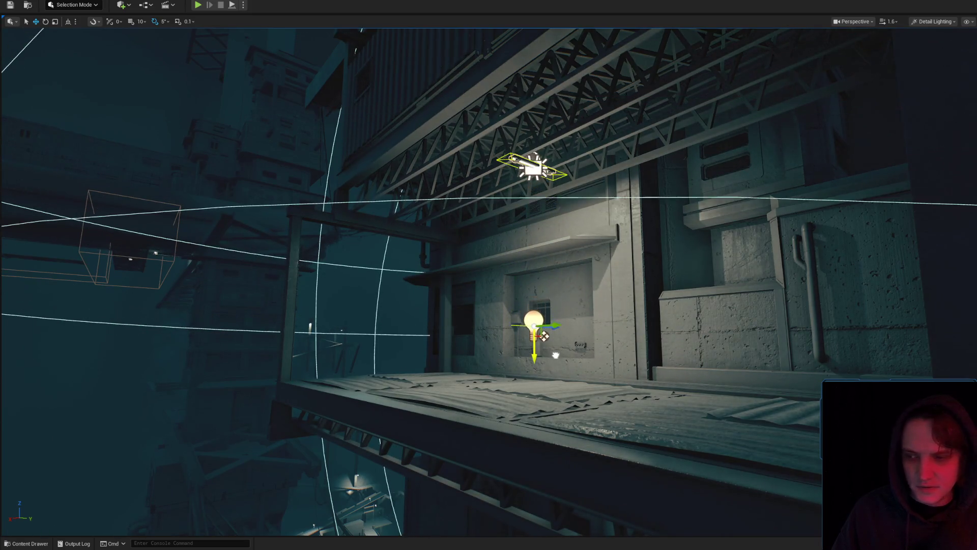
{"action": "left_click_drag", "start_coordinate": [553, 353], "coordinate": [586, 326]}
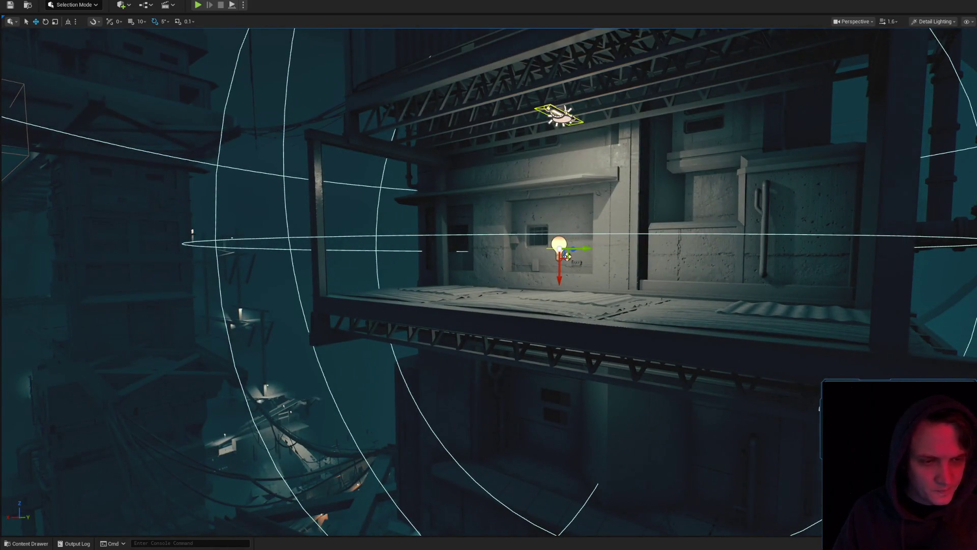
{"action": "key", "text": "f"}
{"action": "left_click", "coordinate": [934, 22]}
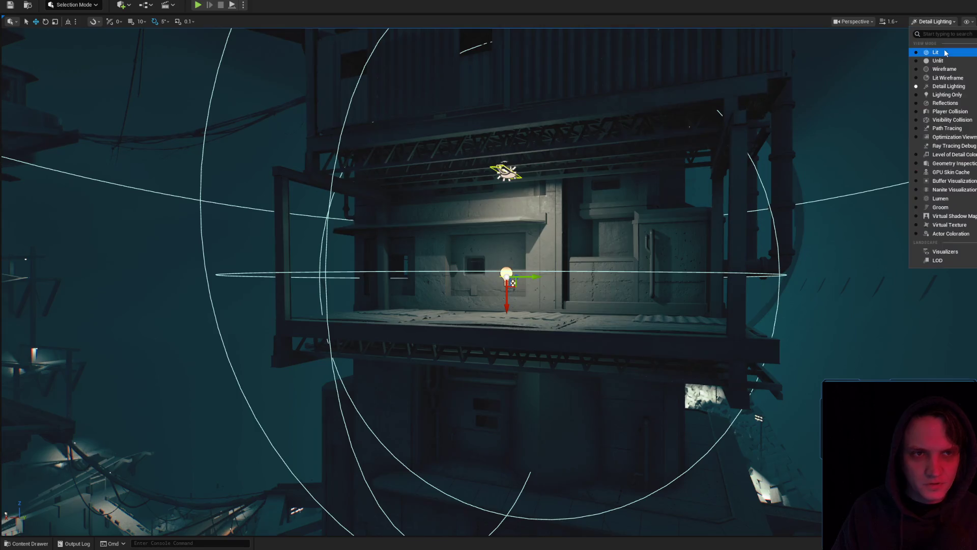
Switch the viewport to Lit and fly around the platform to inspect the caged hanging lamp
{"action": "left_click", "coordinate": [945, 52]}
{"action": "scroll", "coordinate": [676, 284], "scroll_direction": "up", "scroll_amount": 4}
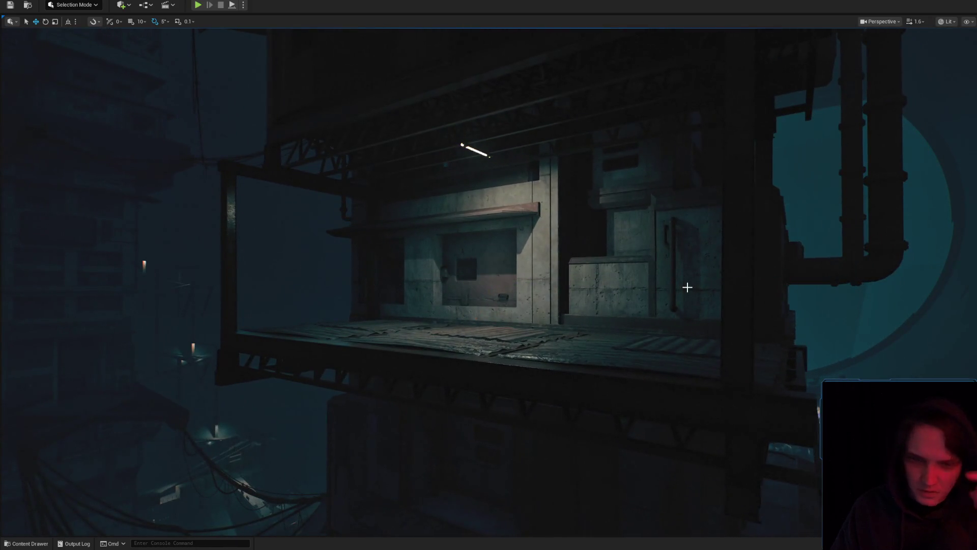
{"action": "mouse_move", "coordinate": [743, 207]}
{"action": "left_mouse_down"}
{"action": "mouse_move", "coordinate": [703, 229]}
{"action": "mouse_move", "coordinate": [743, 207]}
{"action": "mouse_move", "coordinate": [754, 330]}
{"action": "left_mouse_up"}
{"action": "left_click_drag", "start_coordinate": [608, 427], "coordinate": [522, 434]}
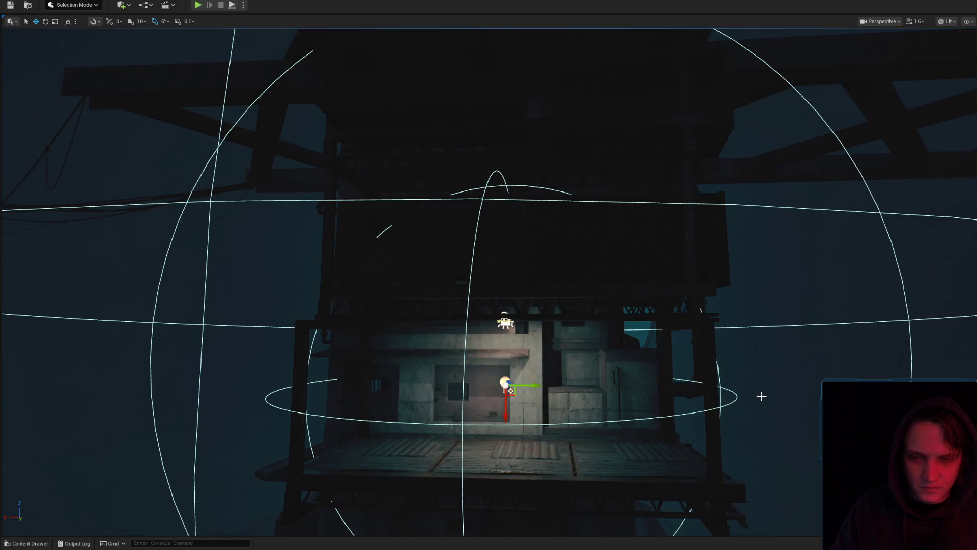
{"action": "mouse_move", "coordinate": [561, 375]}
{"action": "left_mouse_down"}
{"action": "mouse_move", "coordinate": [572, 371]}
{"action": "mouse_move", "coordinate": [175, 469]}
{"action": "mouse_move", "coordinate": [378, 289]}
{"action": "left_mouse_up"}
{"action": "scroll", "coordinate": [379, 289], "scroll_direction": "down", "scroll_amount": 1}
{"action": "left_click_drag", "start_coordinate": [485, 218], "coordinate": [485, 218]}
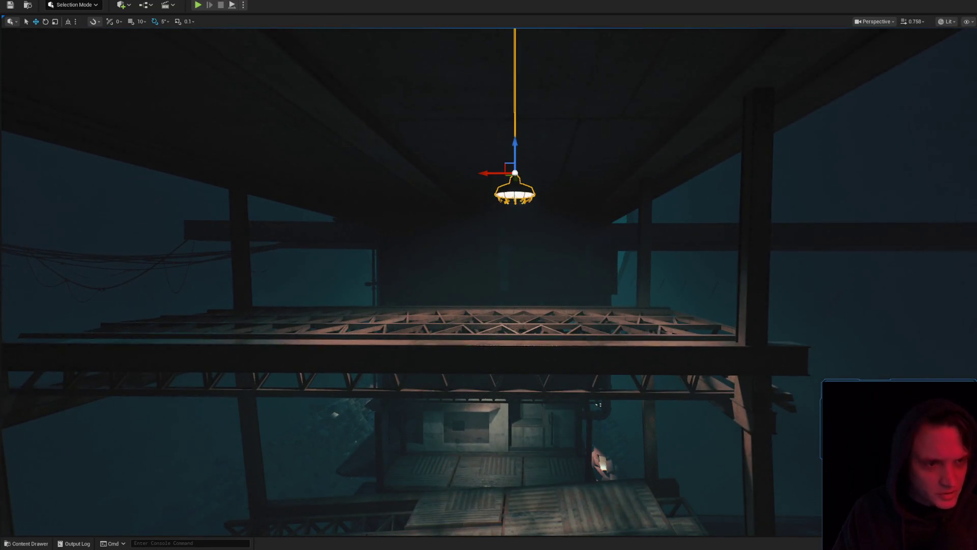
{"action": "left_click_drag", "start_coordinate": [607, 303], "coordinate": [605, 284]}
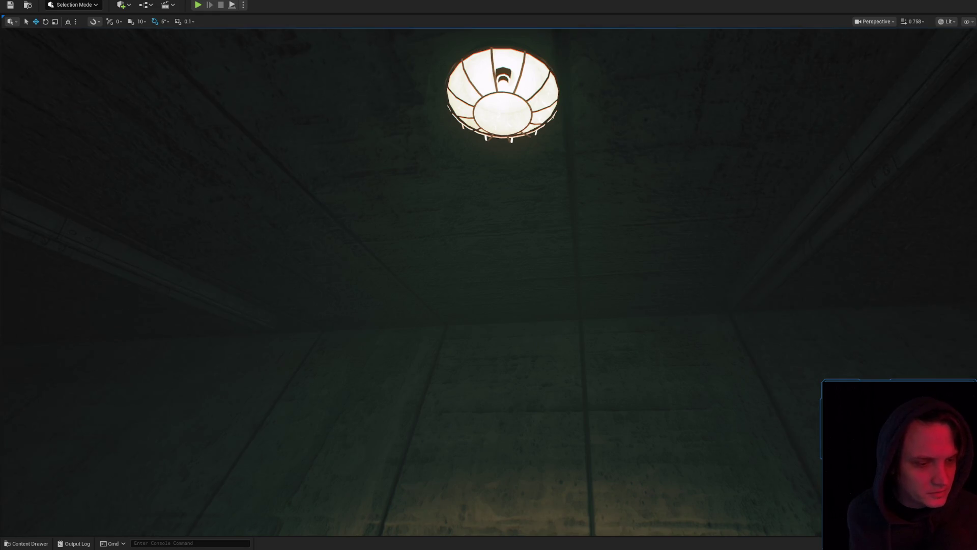
Fly through the corridor and catwalk structure over the cages to the central walkway
{"action": "mouse_move", "coordinate": [647, 245]}
{"action": "left_mouse_down"}
{"action": "mouse_move", "coordinate": [647, 265]}
{"action": "mouse_move", "coordinate": [646, 244]}
{"action": "left_mouse_up"}
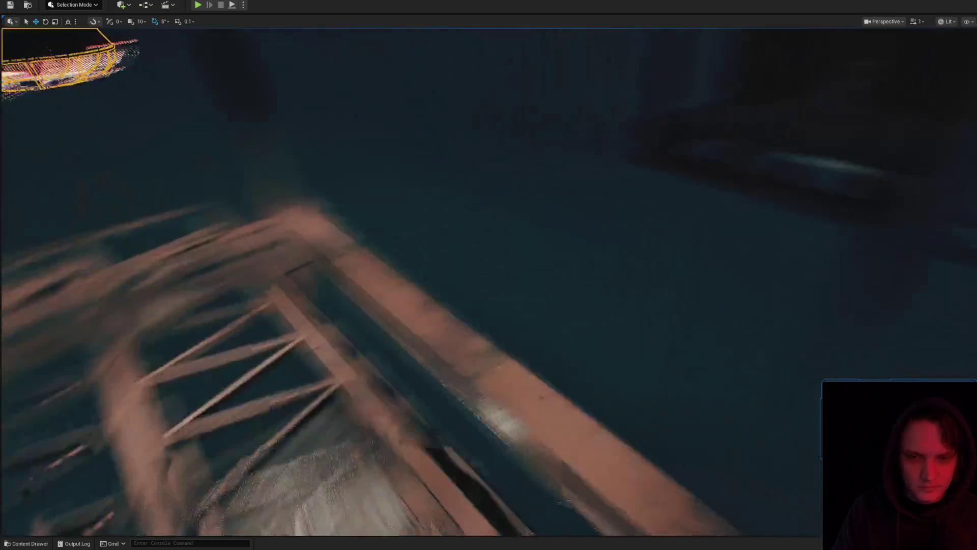
{"action": "scroll", "coordinate": [582, 303], "scroll_direction": "up", "scroll_amount": 1}
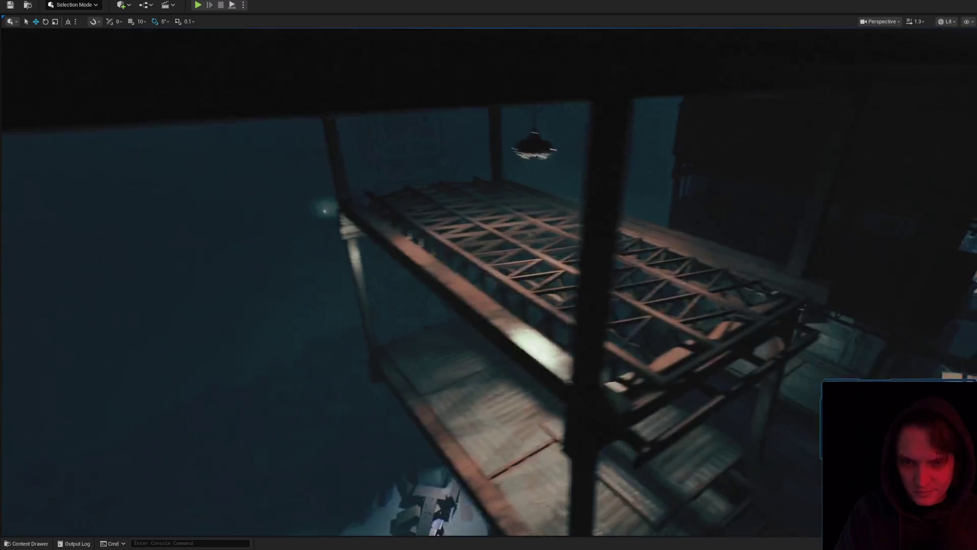
{"action": "scroll", "coordinate": [489, 280], "scroll_direction": "down", "scroll_amount": 2}
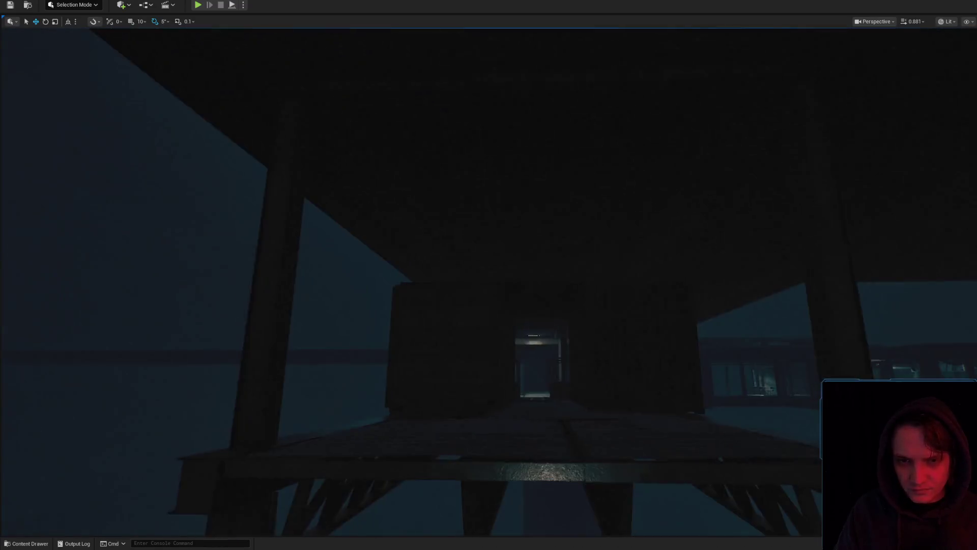
{"action": "key", "text": "w"}
{"action": "key", "text": "w"}
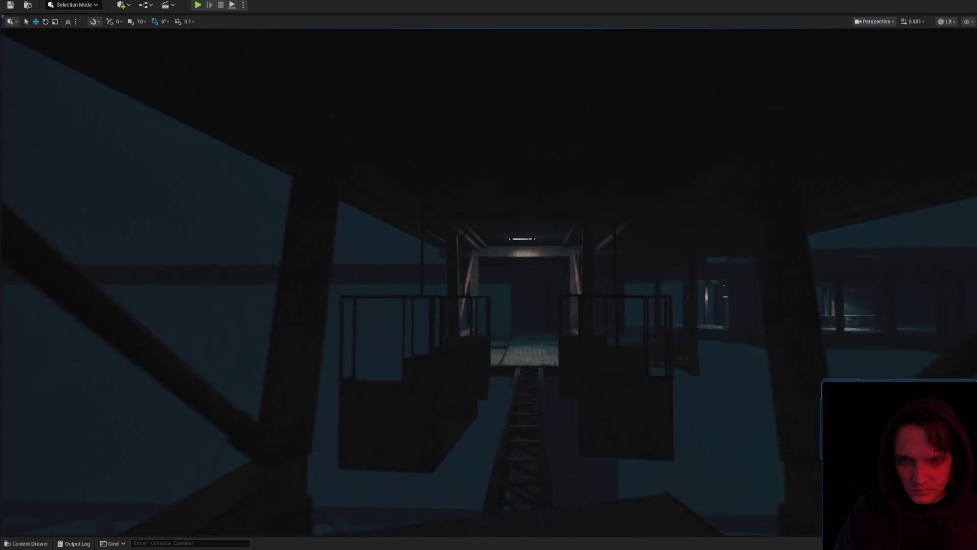
{"action": "key", "text": "w"}
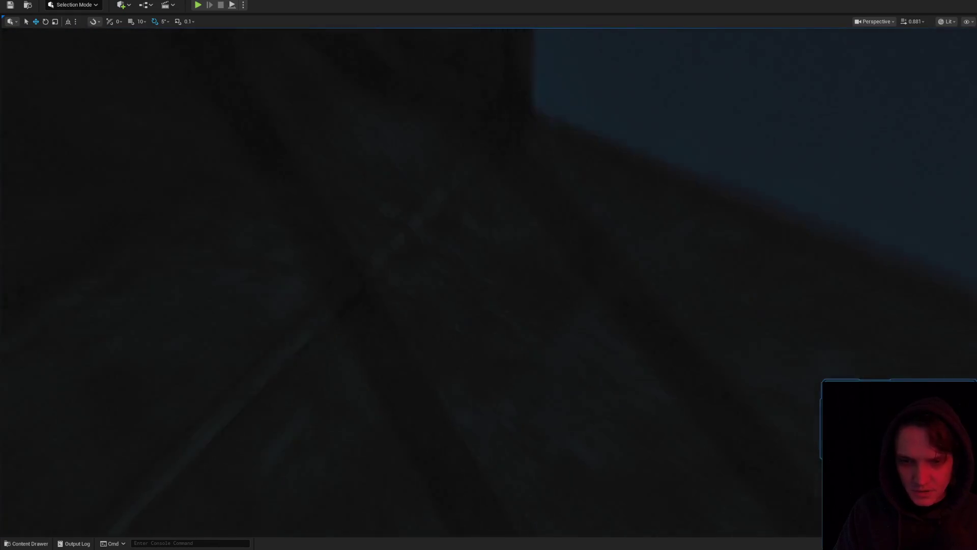
{"action": "key", "text": "w"}
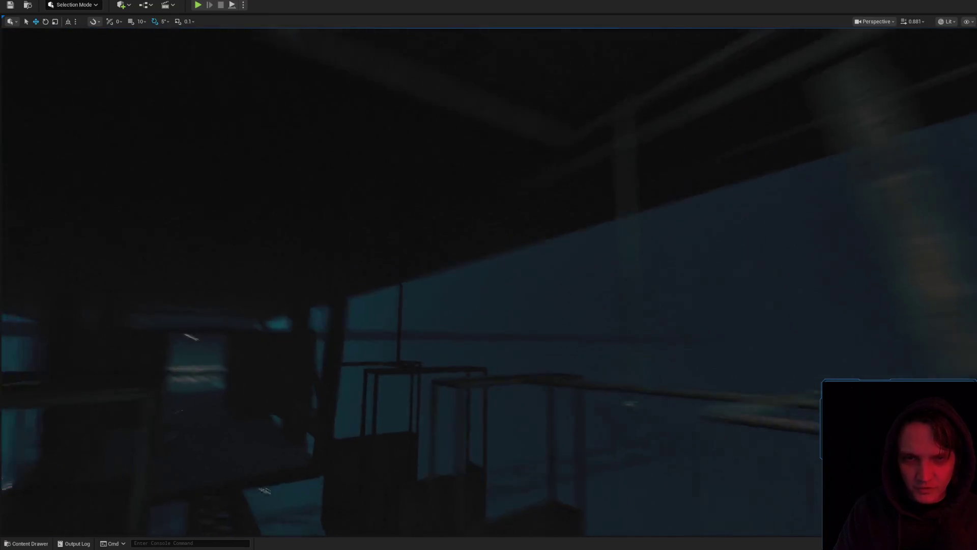
{"action": "key", "text": "w"}
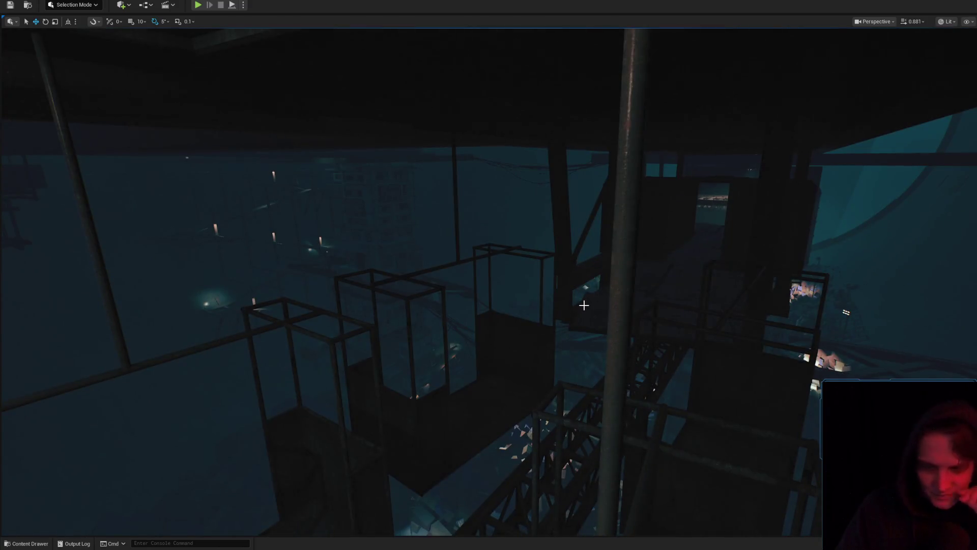
{"action": "key", "text": "w"}
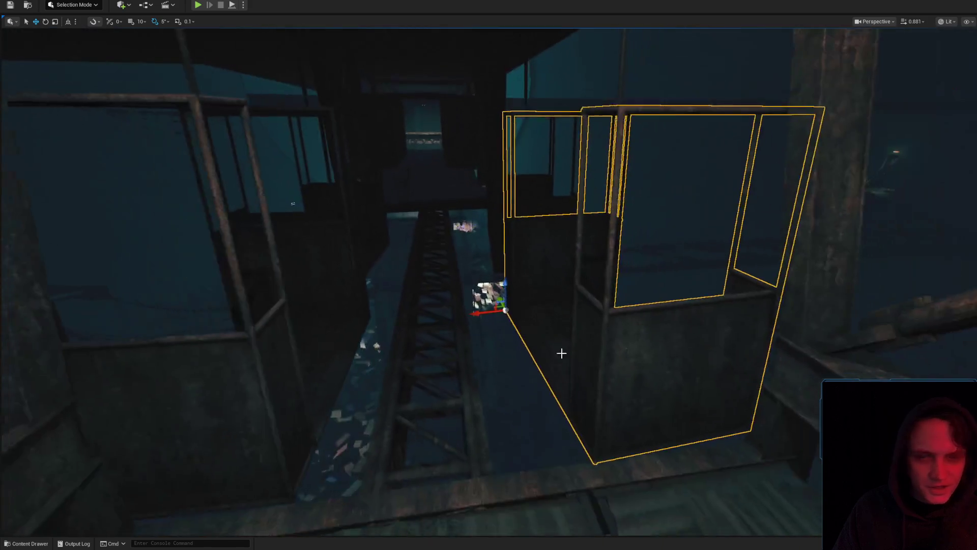
Rotate the windowed metal booth about 15 degrees, then bring up the floor slab's actions
{"action": "key", "text": "e"}
{"action": "left_click_drag", "start_coordinate": [519, 323], "coordinate": [522, 326]}
{"action": "scroll", "coordinate": [633, 308], "scroll_direction": "up", "scroll_amount": 4}
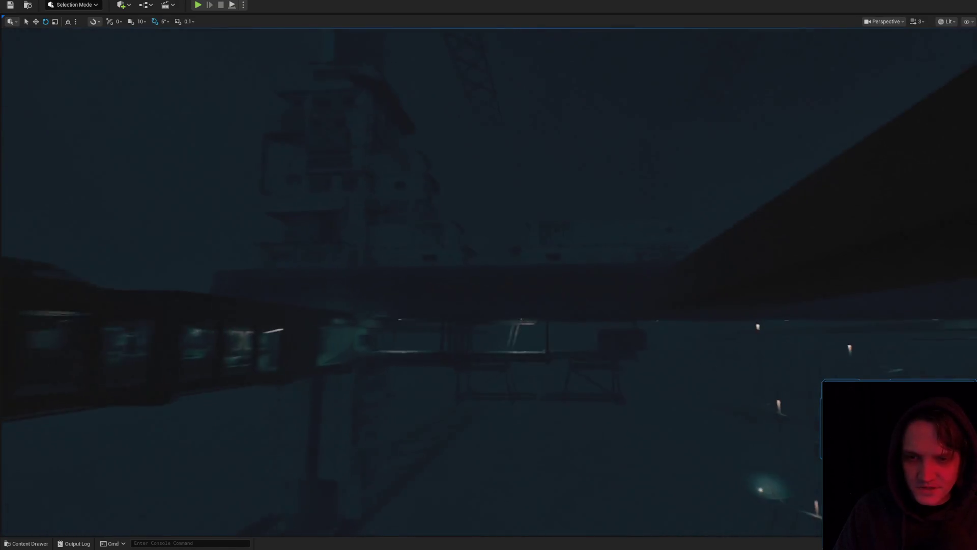
{"action": "scroll", "coordinate": [489, 275], "scroll_direction": "down", "scroll_amount": 2}
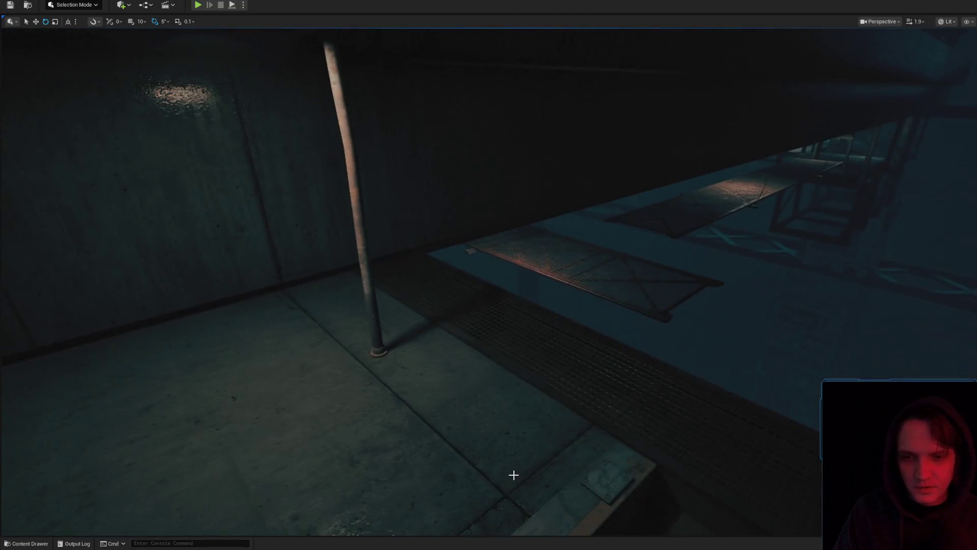
{"action": "right_click", "coordinate": [513, 473]}
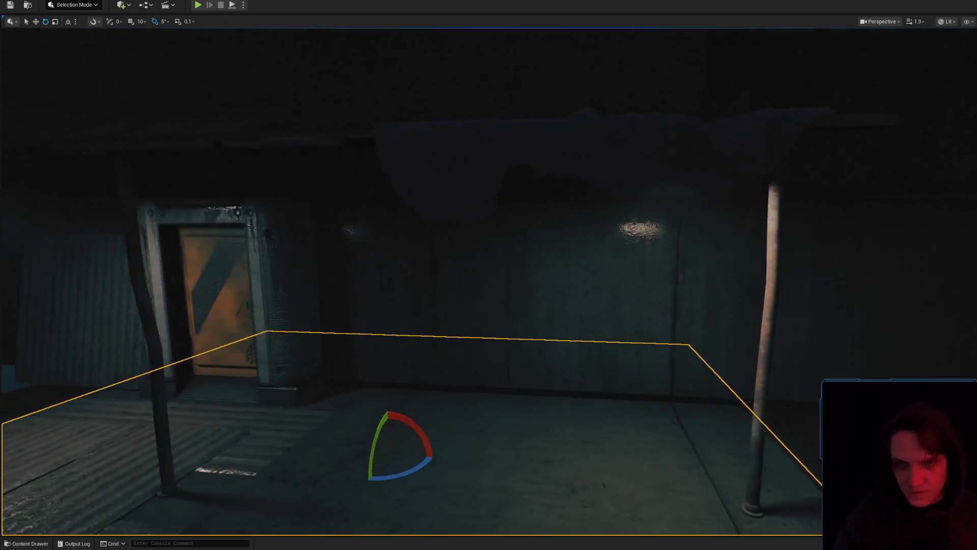
Select the concrete floor slab and run a quick Alt+P play test, then stop it
{"action": "mouse_move", "coordinate": [487, 362]}
{"action": "left_mouse_down"}
{"action": "mouse_move", "coordinate": [488, 331]}
{"action": "mouse_move", "coordinate": [487, 362]}
{"action": "left_mouse_up"}
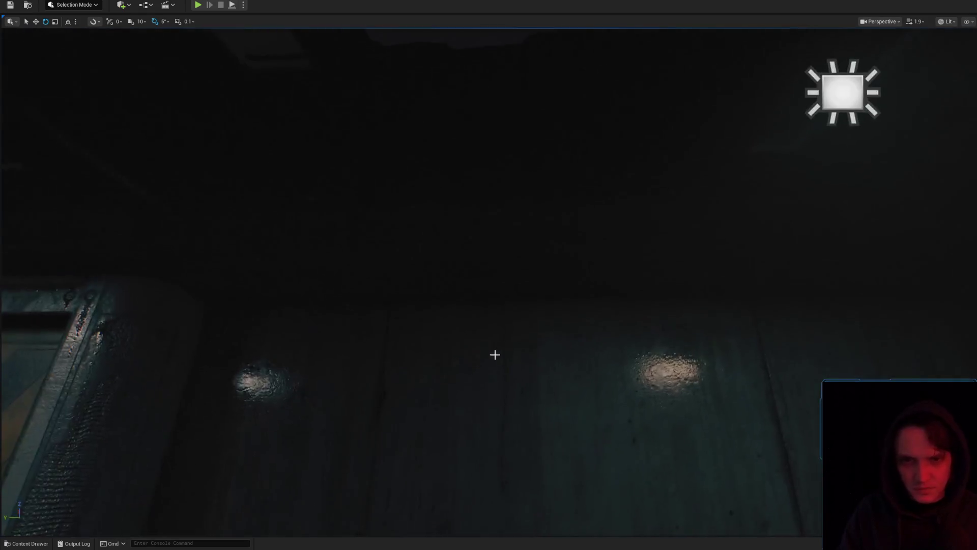
{"action": "mouse_move", "coordinate": [850, 65]}
{"action": "left_mouse_down"}
{"action": "mouse_move", "coordinate": [779, 86]}
{"action": "mouse_move", "coordinate": [733, 117]}
{"action": "mouse_move", "coordinate": [707, 224]}
{"action": "mouse_move", "coordinate": [707, 285]}
{"action": "mouse_move", "coordinate": [631, 265]}
{"action": "left_mouse_up"}
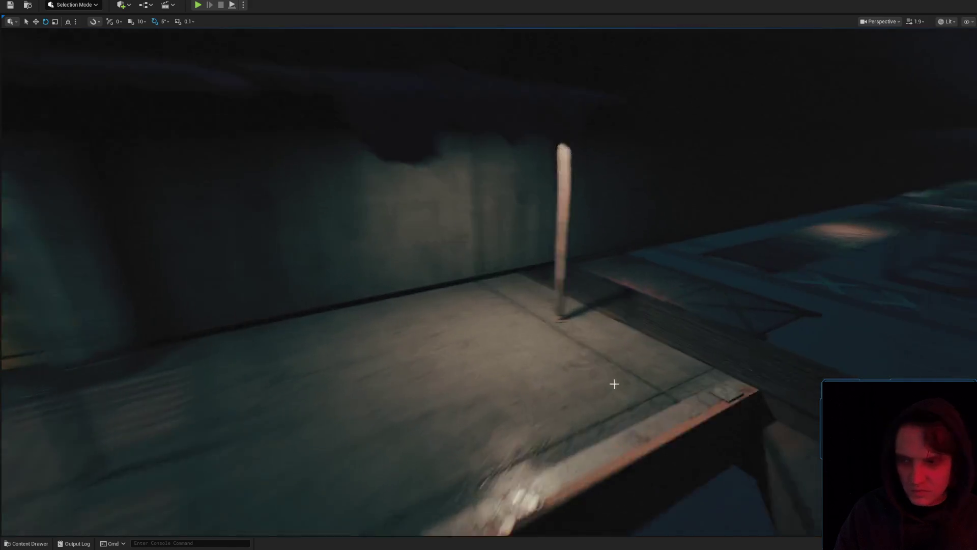
{"action": "right_click", "coordinate": [545, 474]}
{"action": "left_click", "coordinate": [567, 469]}
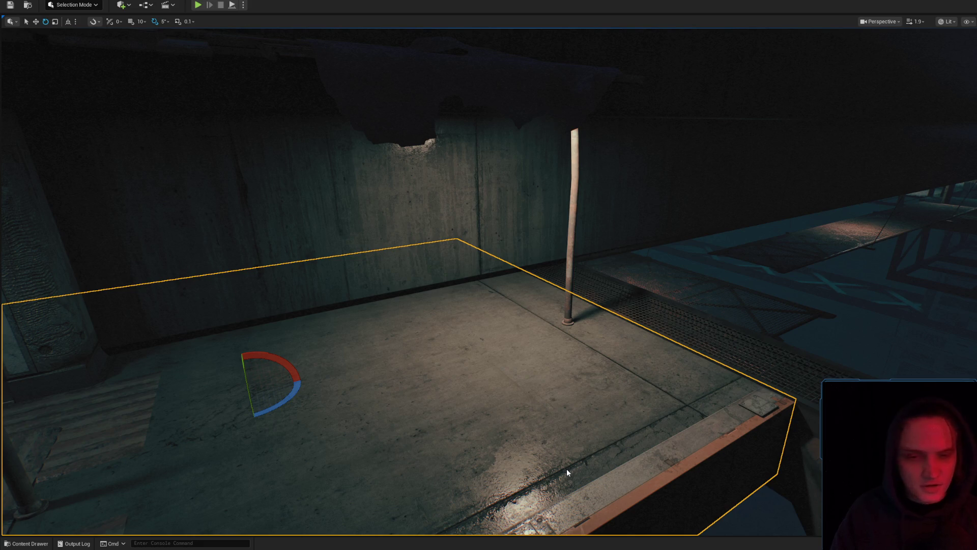
{"action": "key", "text": "alt+p"}
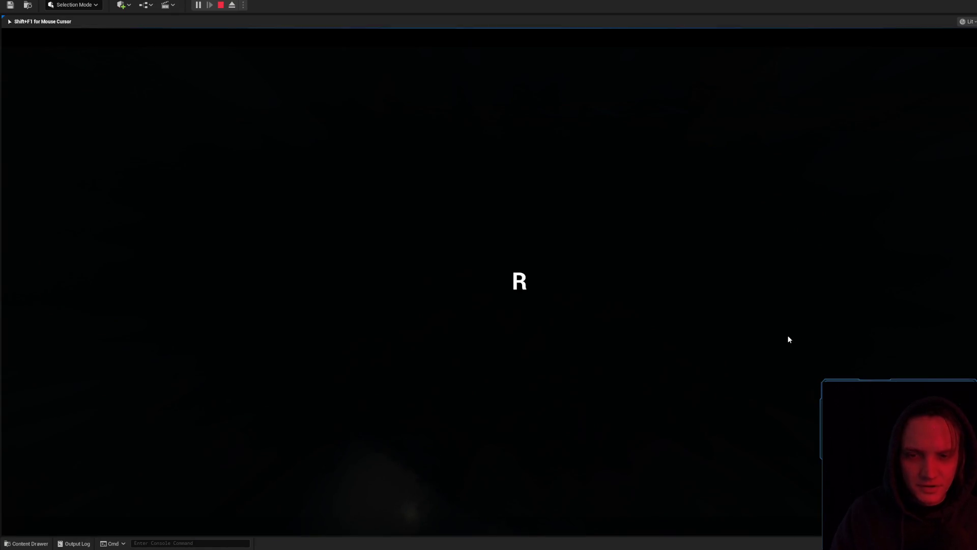
{"action": "key", "text": "Escape"}
Play From Here on the floor slab, walk the level in-game, then stop with Esc
{"action": "scroll", "coordinate": [784, 335], "scroll_direction": "up", "scroll_amount": 2}
{"action": "left_click_drag", "start_coordinate": [784, 335], "coordinate": [766, 343]}
{"action": "scroll", "coordinate": [766, 342], "scroll_direction": "down", "scroll_amount": 2}
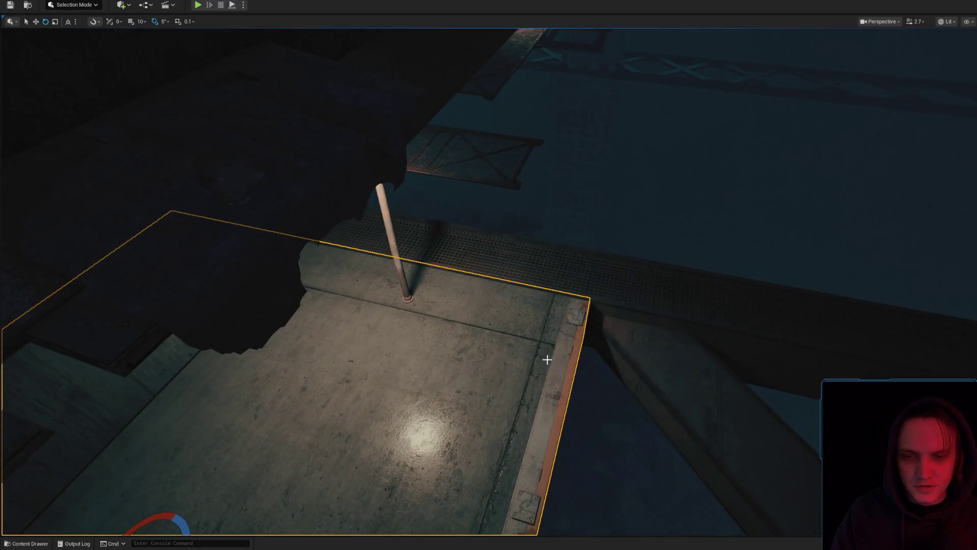
{"action": "left_click", "coordinate": [560, 357]}
{"action": "right_click", "coordinate": [534, 353]}
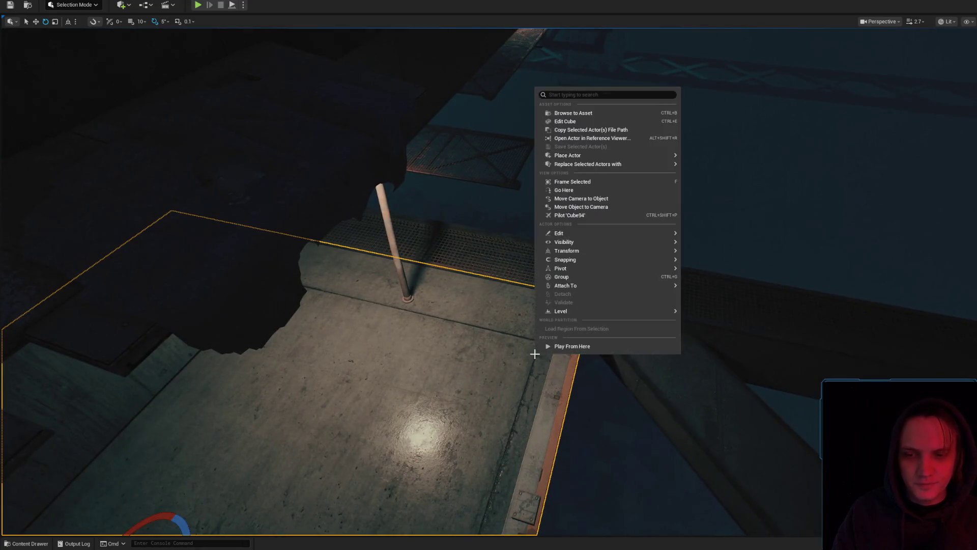
{"action": "left_click", "coordinate": [576, 349]}
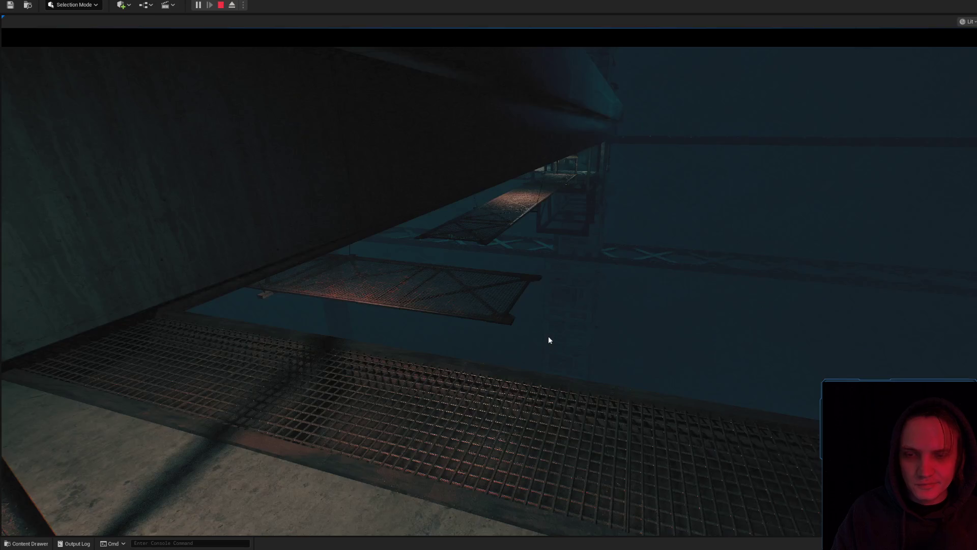
{"action": "left_click", "coordinate": [554, 331]}
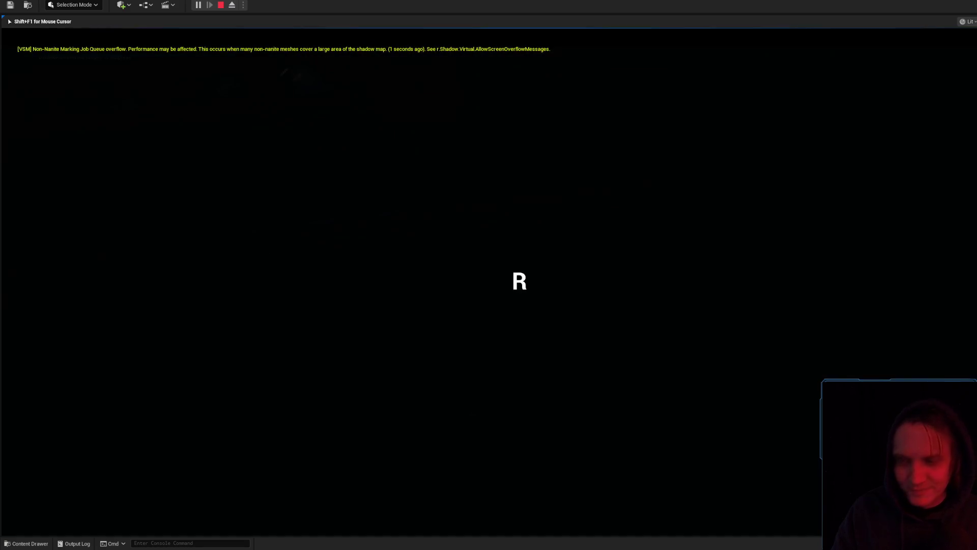
{"action": "key", "text": "Escape"}
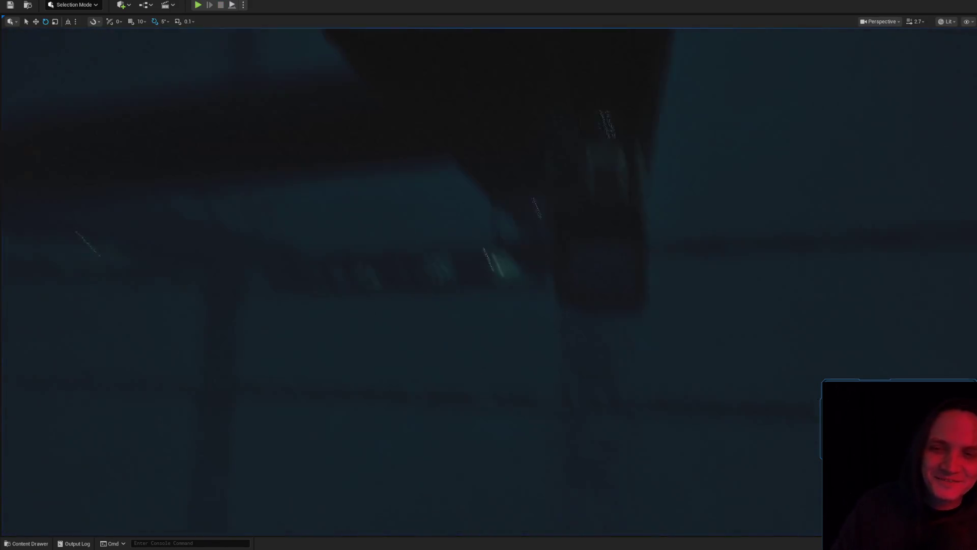
Run a short Alt+P play test of the level and stop it with Esc
{"action": "scroll", "coordinate": [488, 275], "scroll_direction": "up", "scroll_amount": 2}
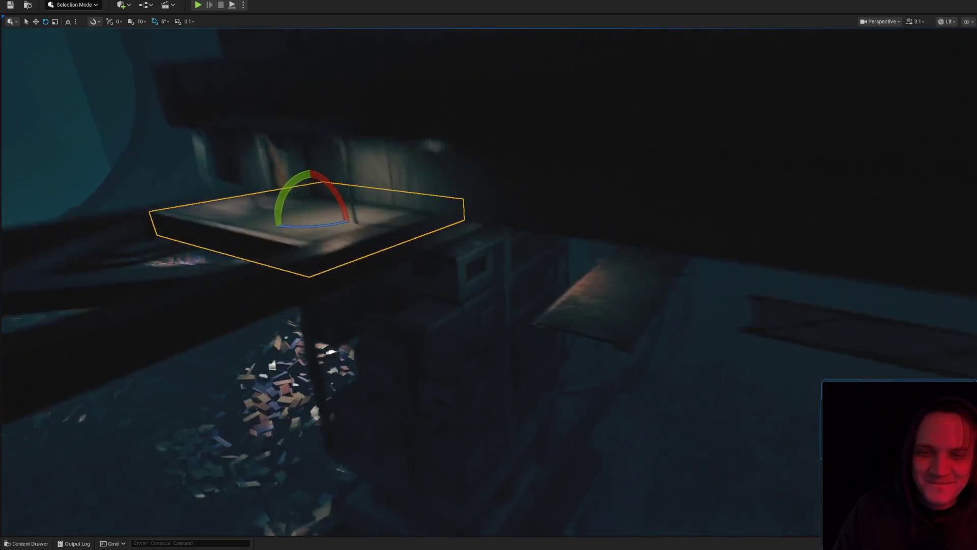
{"action": "scroll", "coordinate": [671, 303], "scroll_direction": "down", "scroll_amount": 4}
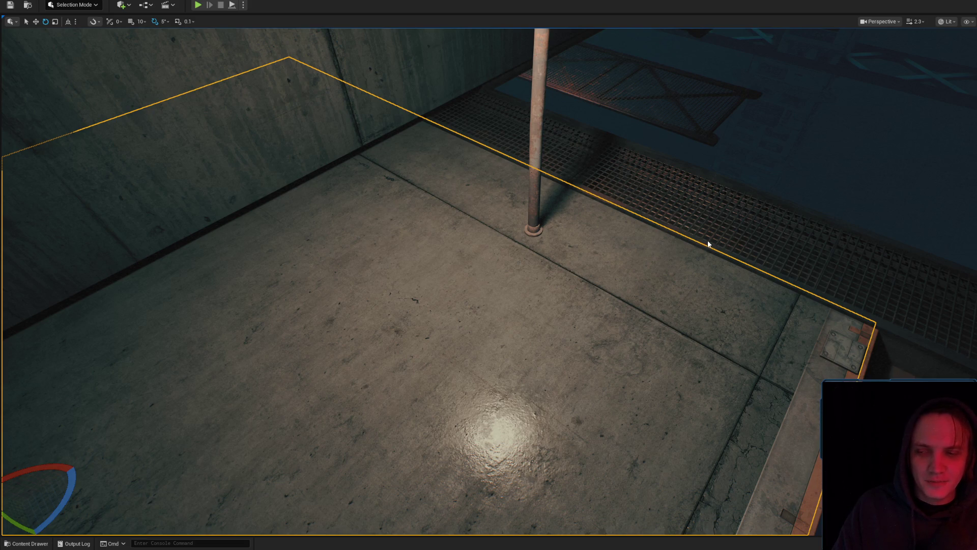
{"action": "key", "text": "alt+p"}
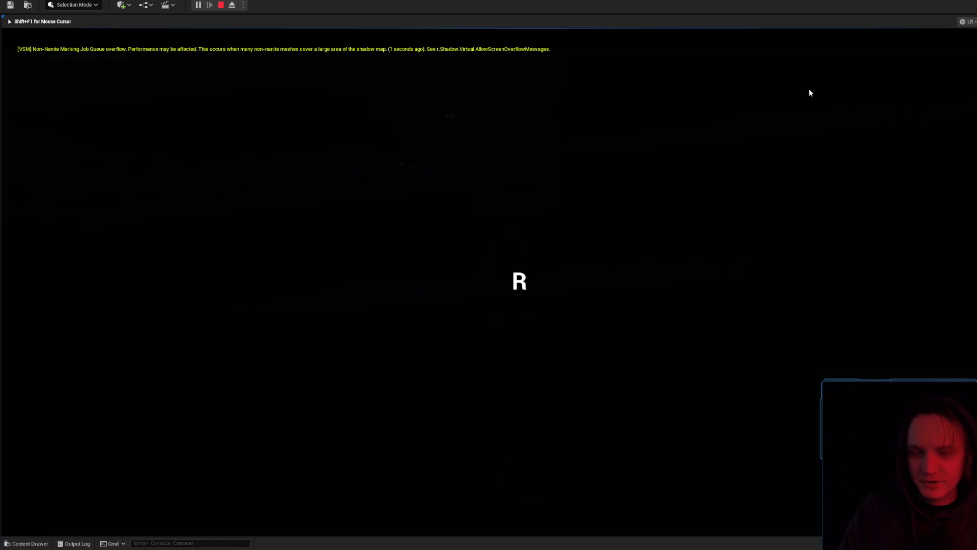
{"action": "key", "text": "Escape"}
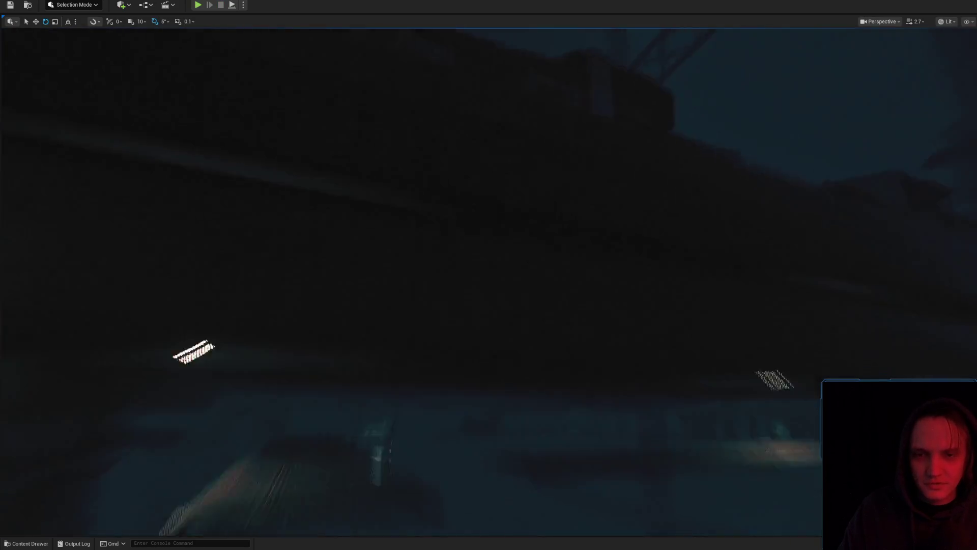
Frame and select the whole hanging catwalk, then bring up the floor slab's actions
{"action": "key", "text": "f"}
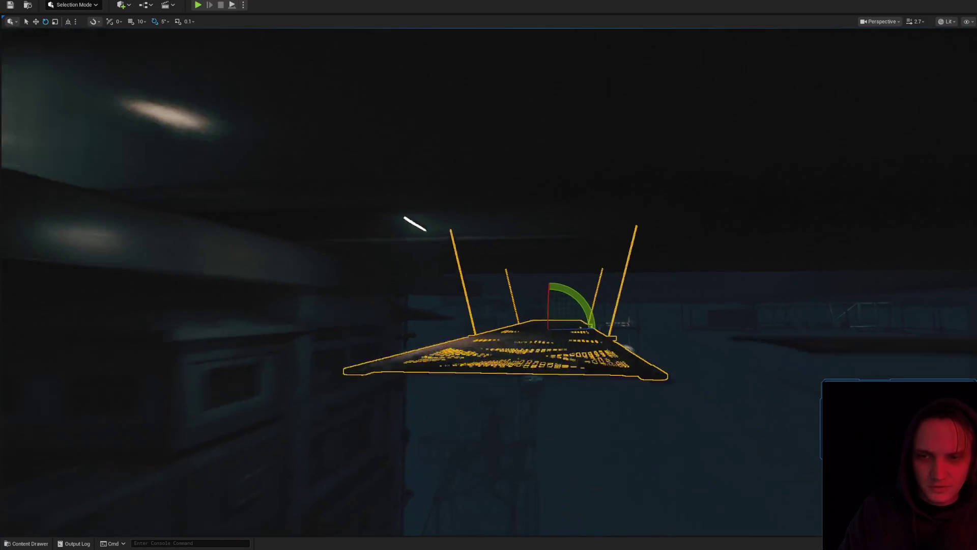
{"action": "scroll", "coordinate": [489, 275], "scroll_direction": "down", "scroll_amount": 5}
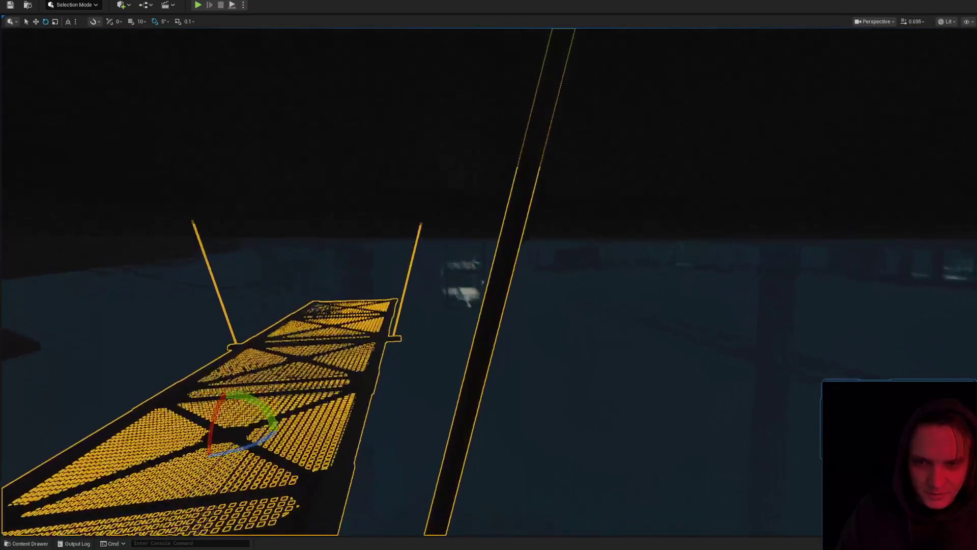
{"action": "scroll", "coordinate": [574, 350], "scroll_direction": "up", "scroll_amount": 1}
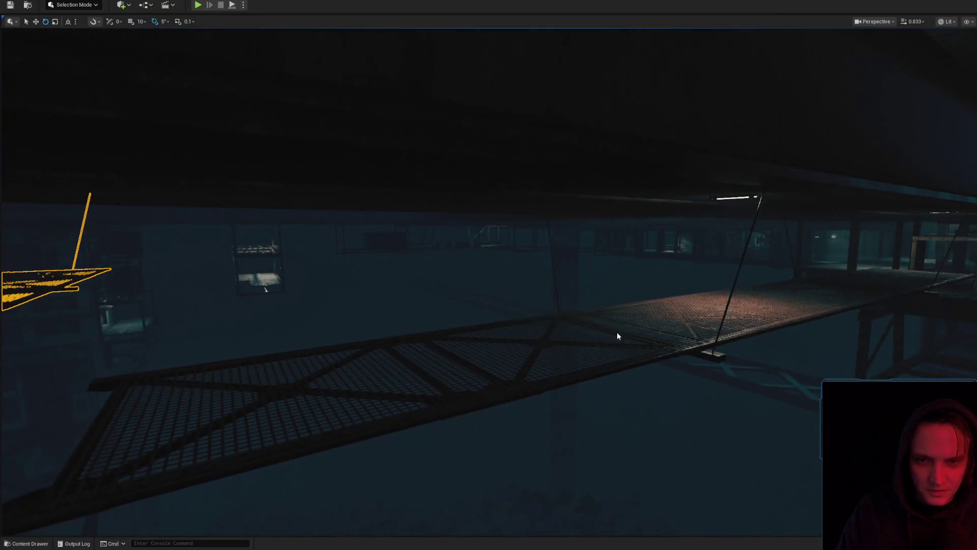
{"action": "left_click", "coordinate": [617, 334]}
{"action": "key", "text": "r"}
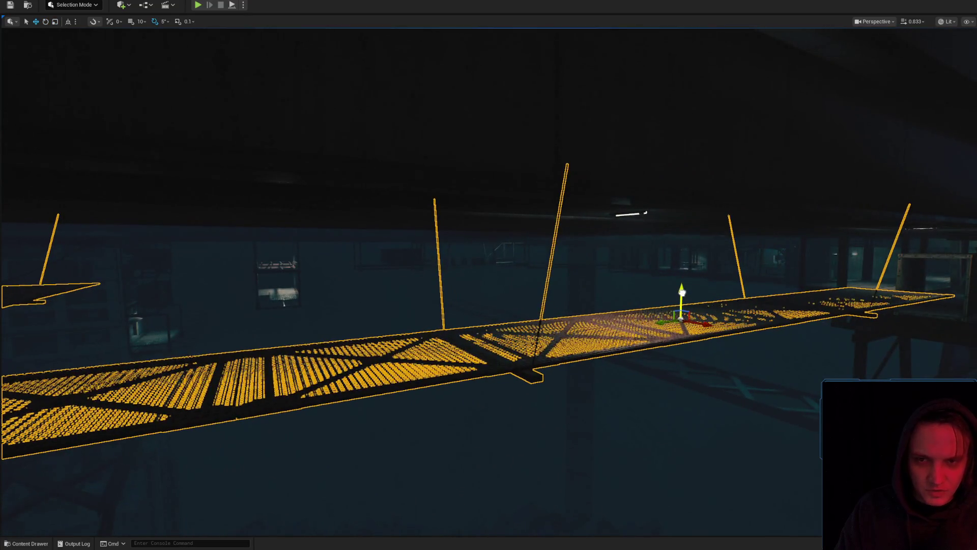
{"action": "mouse_move", "coordinate": [683, 295]}
{"action": "left_mouse_down"}
{"action": "mouse_move", "coordinate": [458, 303]}
{"action": "mouse_move", "coordinate": [563, 399]}
{"action": "left_mouse_up"}
{"action": "right_click", "coordinate": [570, 416]}
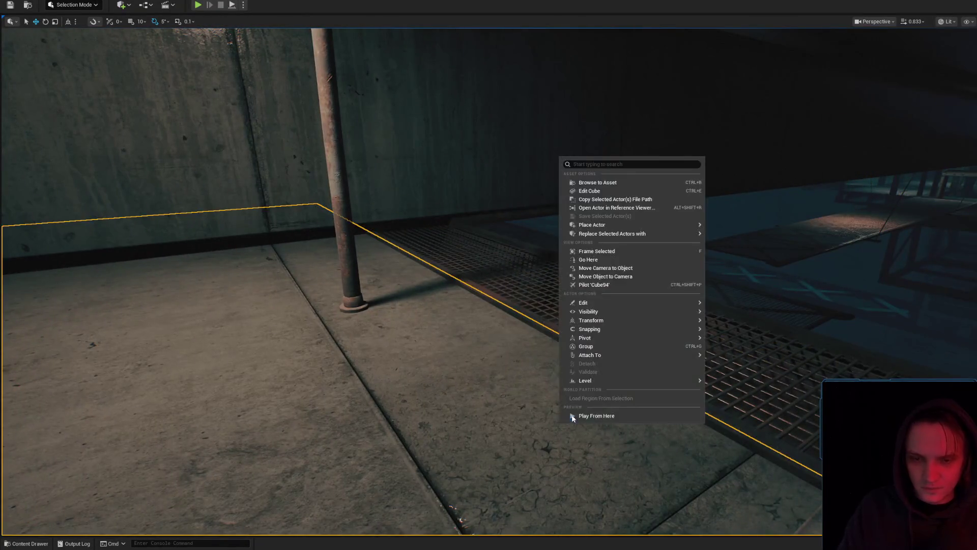
Dismiss the floor slab menu and run a 40-second play test along the catwalk
{"action": "key", "text": "Escape"}
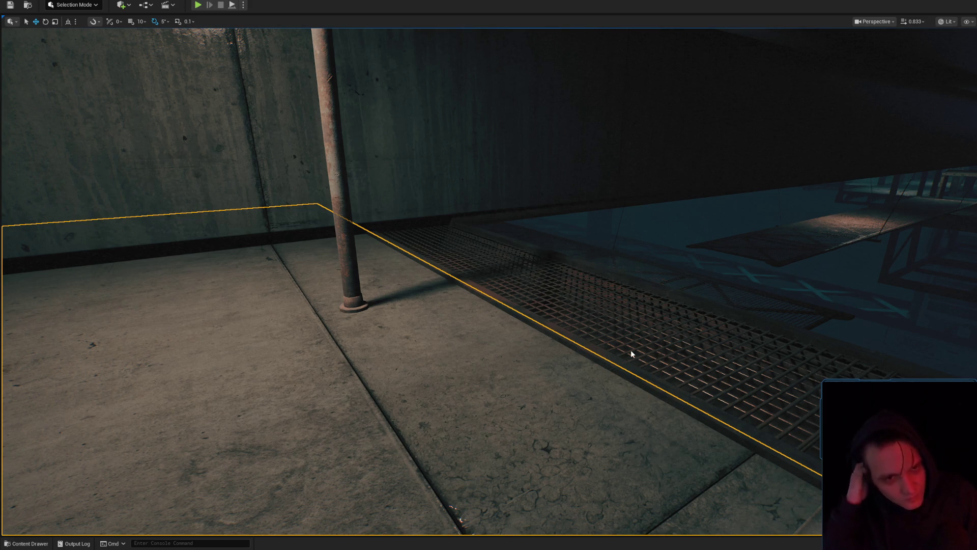
{"action": "key", "text": "alt+p"}
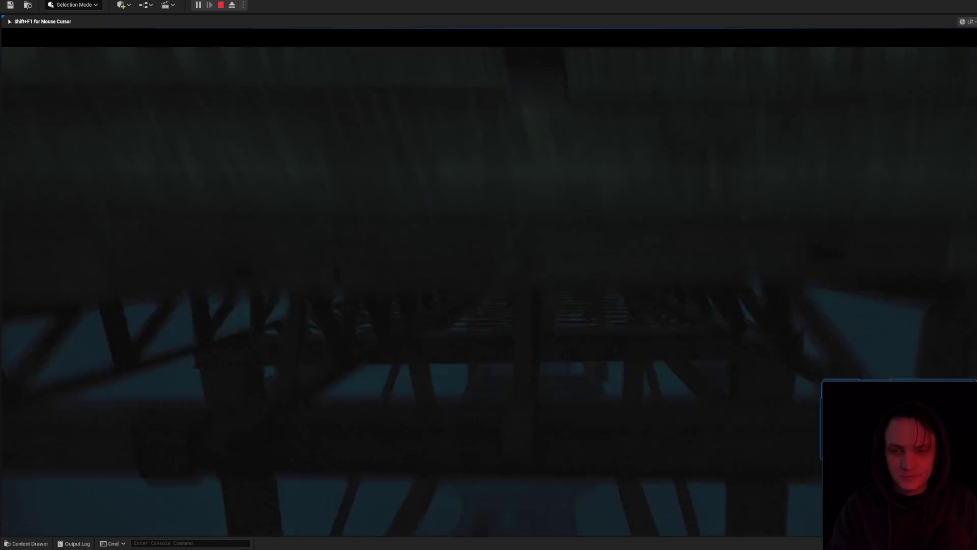
{"action": "key", "text": "Escape"}
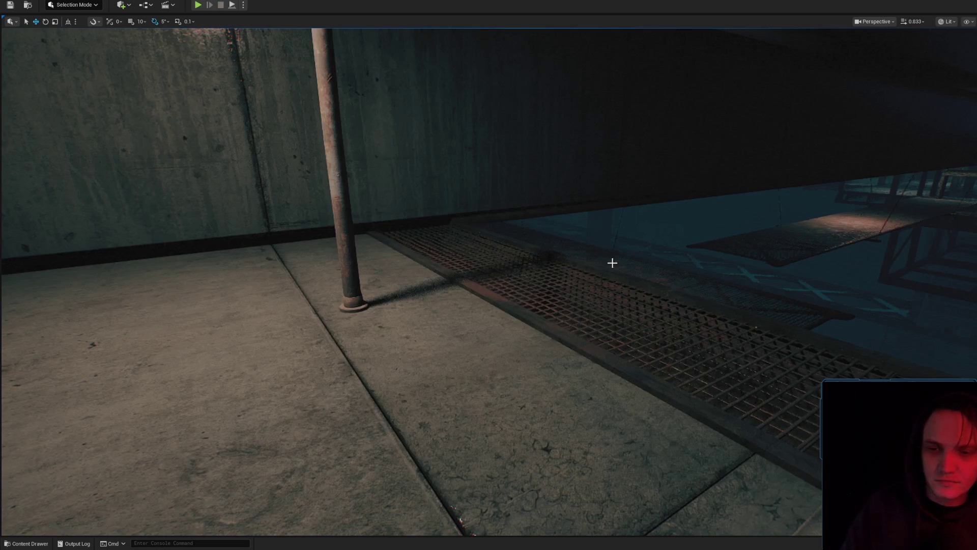
Frame the concrete floor slab and run two short play tests, stopping each with Esc
{"action": "scroll", "coordinate": [488, 275], "scroll_direction": "up", "scroll_amount": 2}
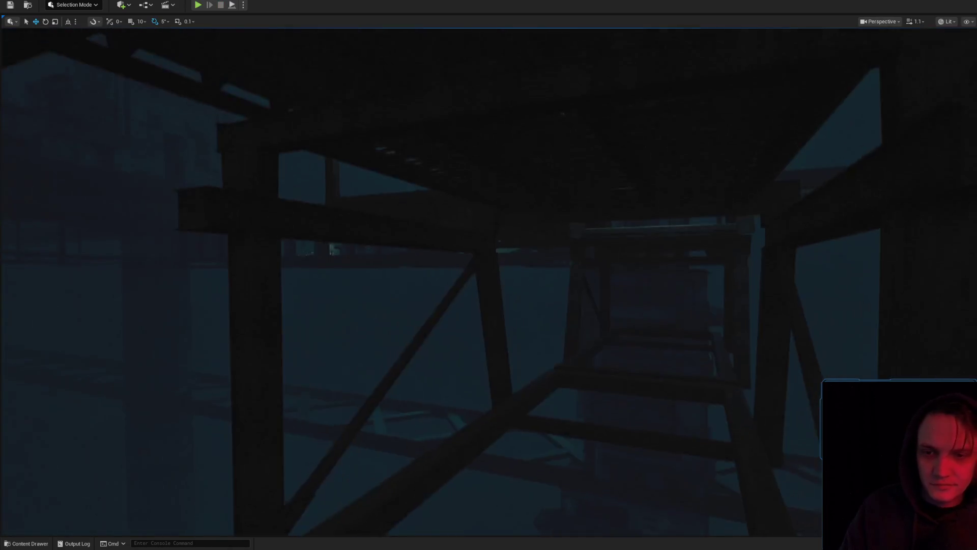
{"action": "scroll", "coordinate": [489, 275], "scroll_direction": "down", "scroll_amount": 1}
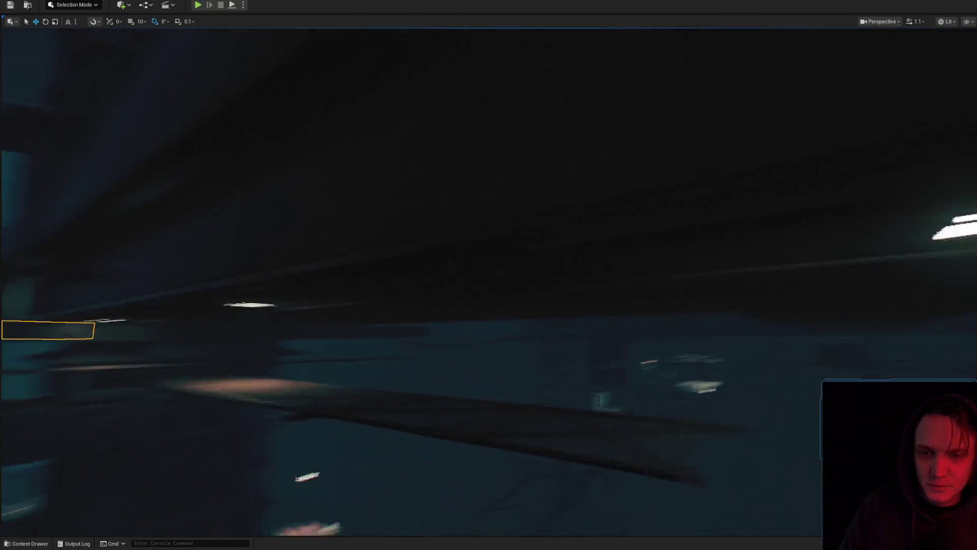
{"action": "key", "text": "w"}
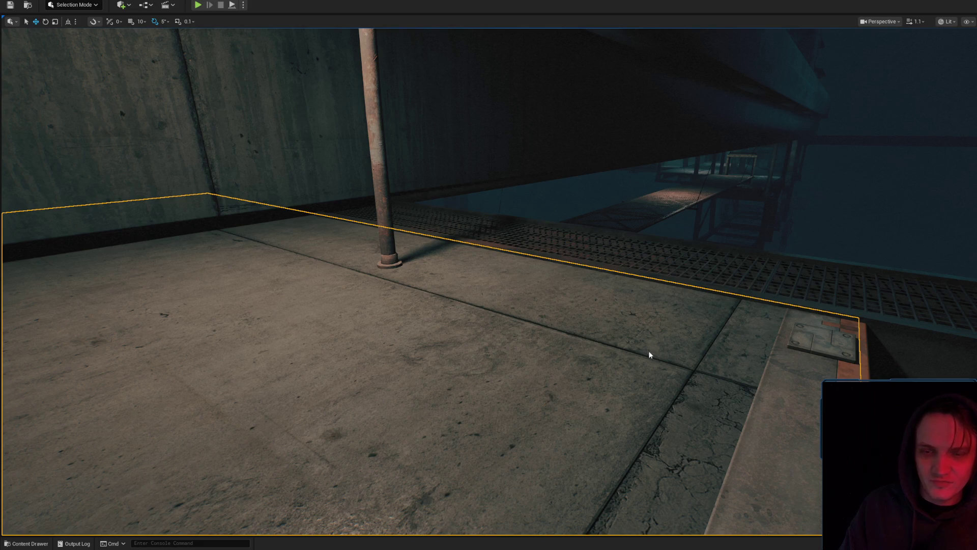
{"action": "key", "text": "alt+p"}
{"action": "left_click", "coordinate": [670, 364]}
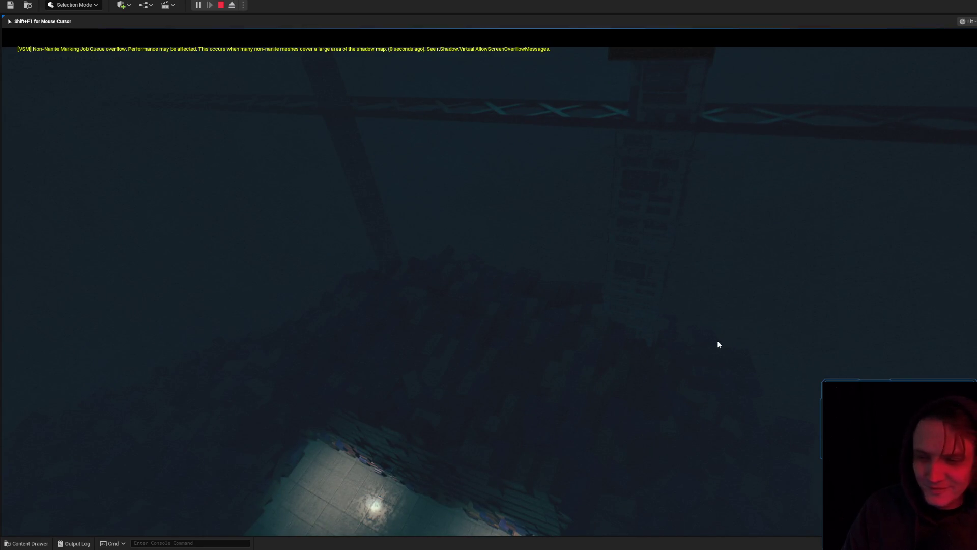
{"action": "key", "text": "Escape"}
{"action": "key", "text": "f"}
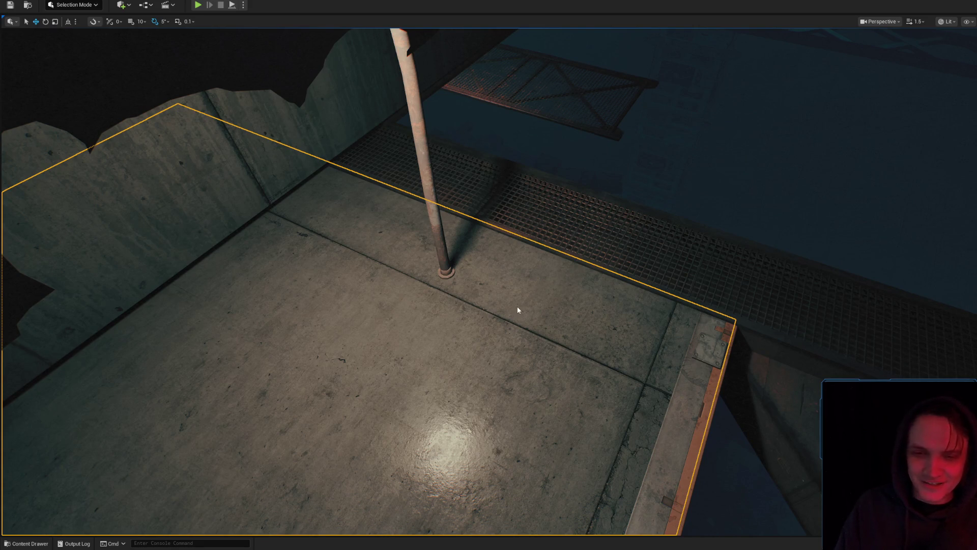
{"action": "key", "text": "alt+p"}
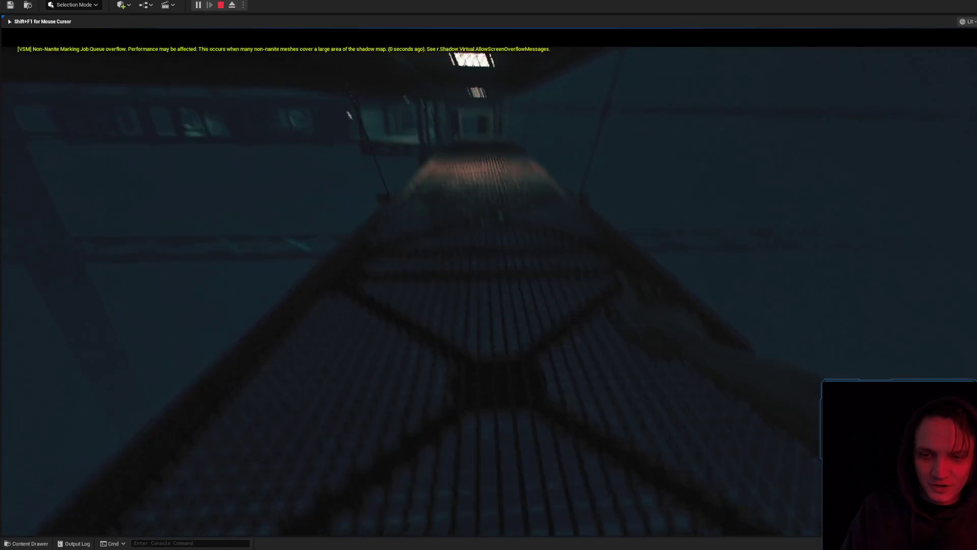
{"action": "key", "text": "Escape"}
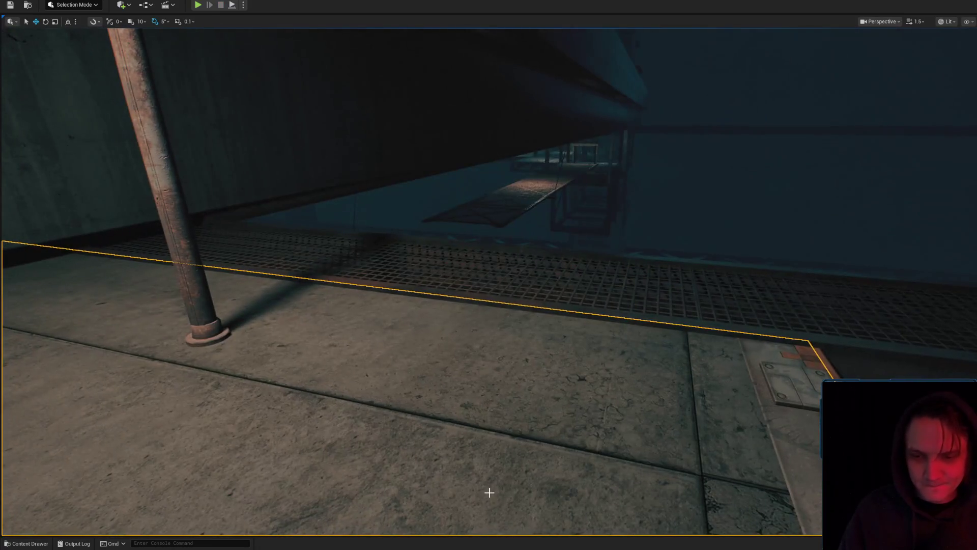
Run two more play tests from the platform, dismissing its actions menu before each
{"action": "right_click", "coordinate": [490, 491]}
{"action": "left_click", "coordinate": [515, 491]}
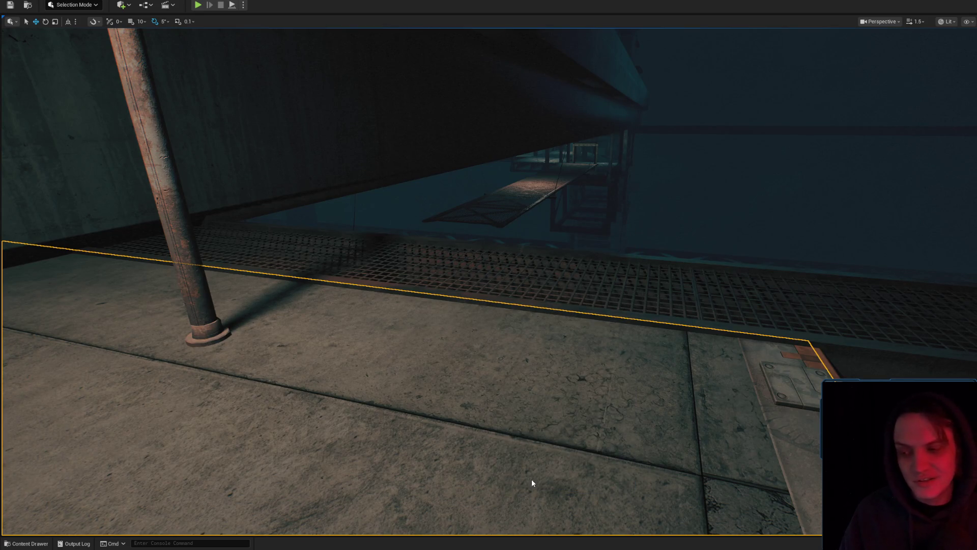
{"action": "key", "text": "alt+p"}
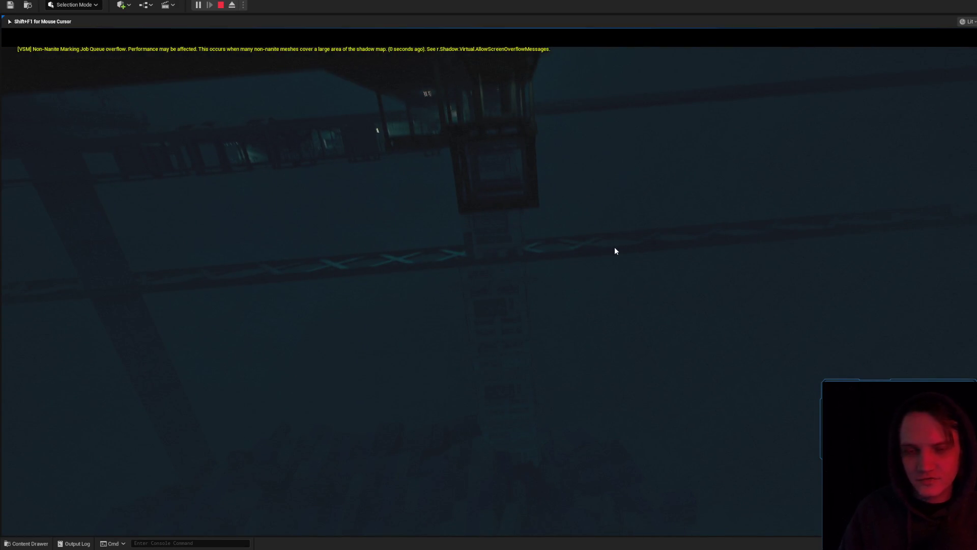
{"action": "key", "text": "Escape"}
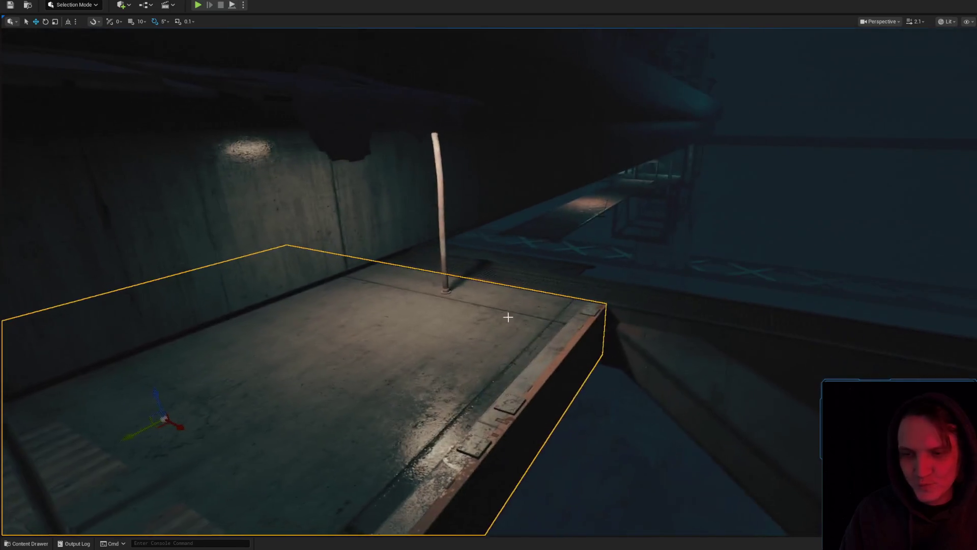
{"action": "right_click", "coordinate": [465, 361]}
{"action": "key", "text": "Escape"}
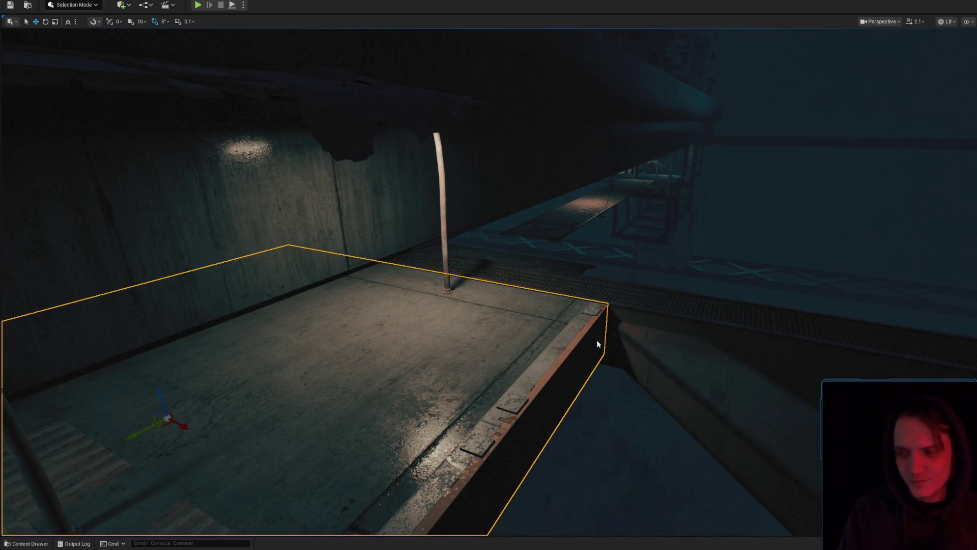
{"action": "key", "text": "alt+p"}
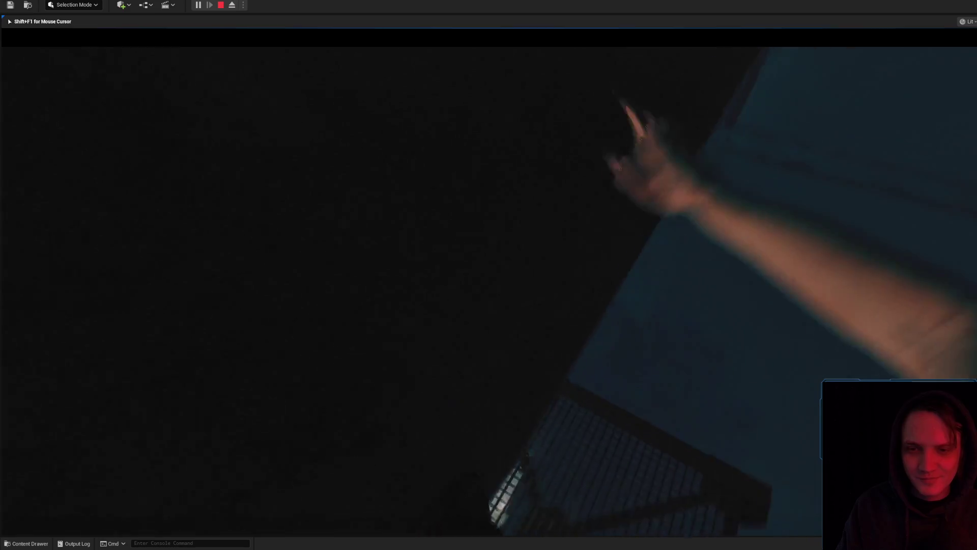
{"action": "key", "text": "Escape"}
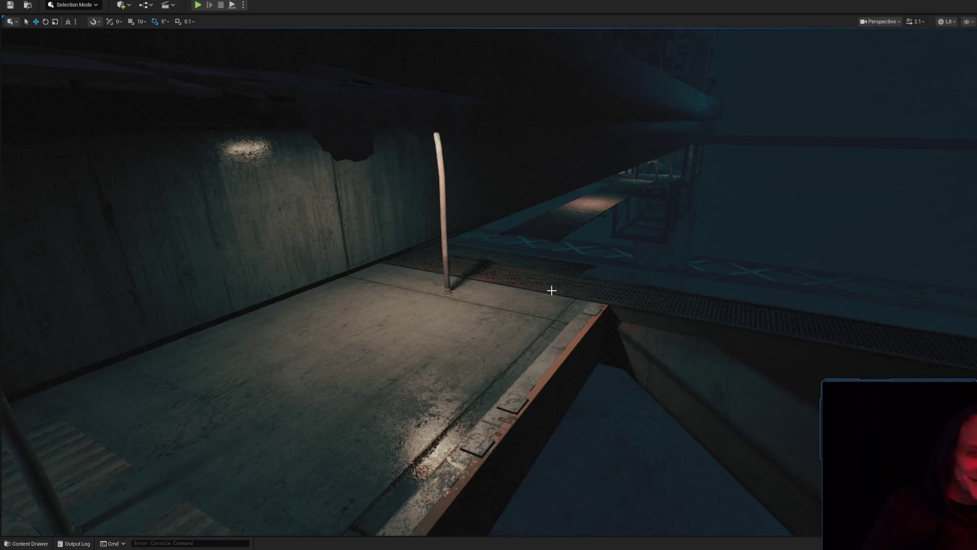
{"action": "scroll", "coordinate": [620, 312], "scroll_direction": "up", "scroll_amount": 3}
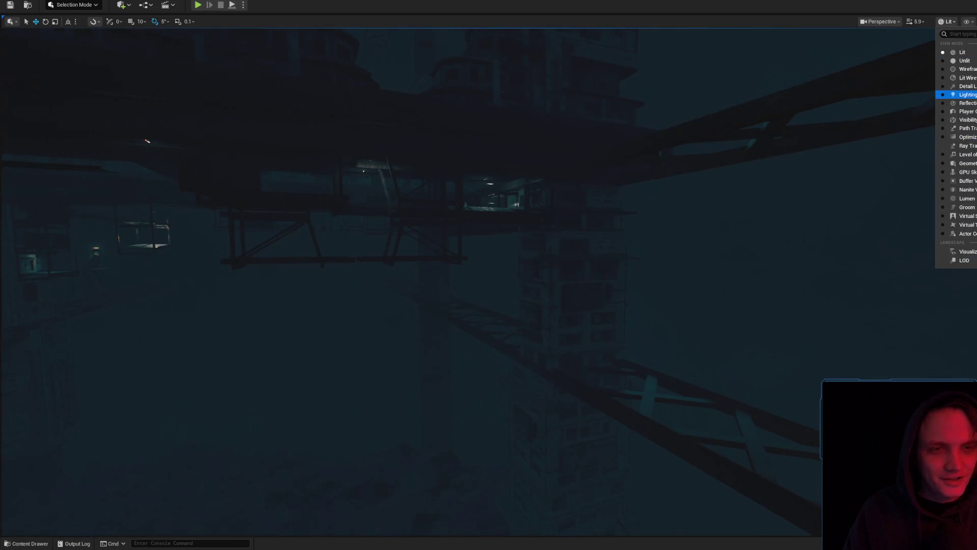
Switch to Detail Lighting view and select and frame the tower module under the walkway
{"action": "left_click", "coordinate": [965, 87]}
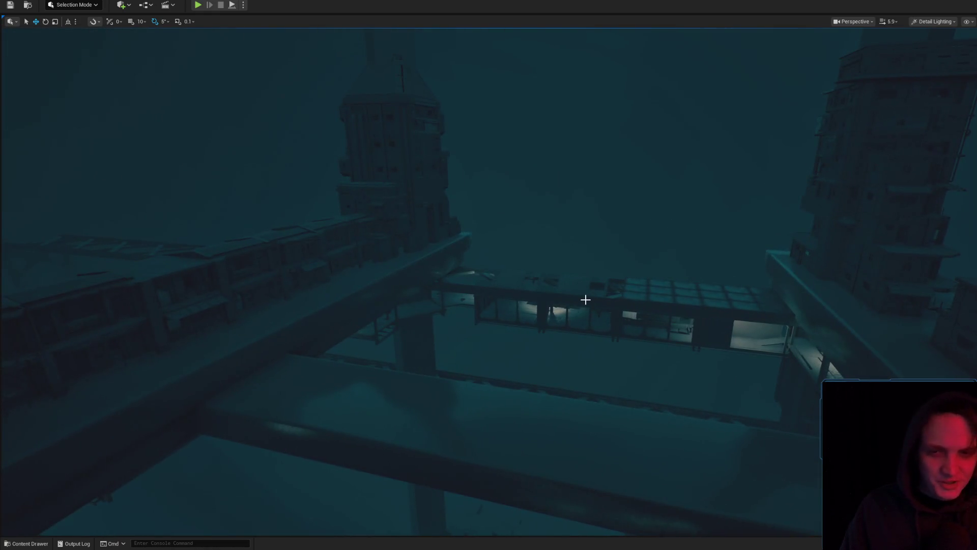
{"action": "scroll", "coordinate": [585, 299], "scroll_direction": "up", "scroll_amount": 3}
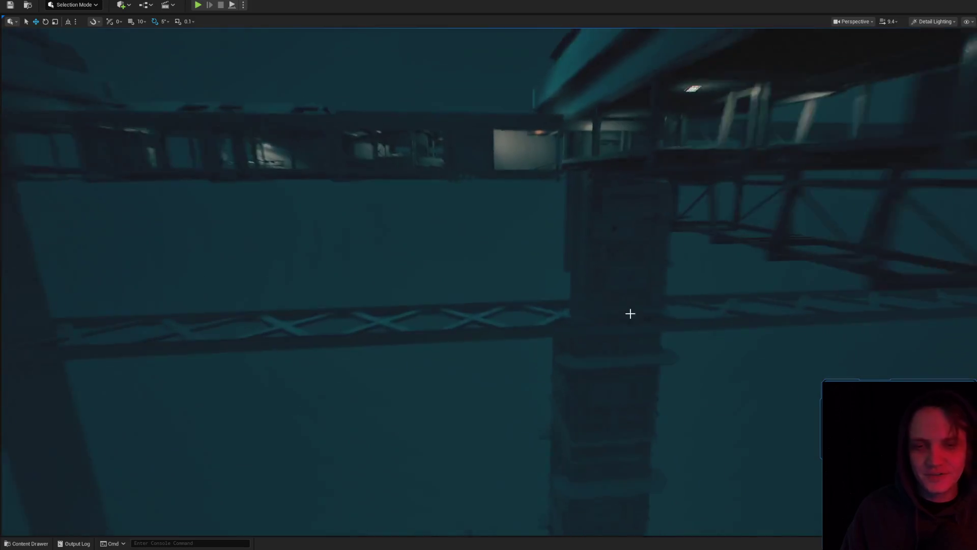
{"action": "left_click", "coordinate": [609, 248]}
{"action": "mouse_move", "coordinate": [609, 248]}
{"action": "left_mouse_down"}
{"action": "mouse_move", "coordinate": [614, 287]}
{"action": "mouse_move", "coordinate": [526, 319]}
{"action": "left_mouse_up"}
{"action": "left_click_drag", "start_coordinate": [621, 255], "coordinate": [590, 265]}
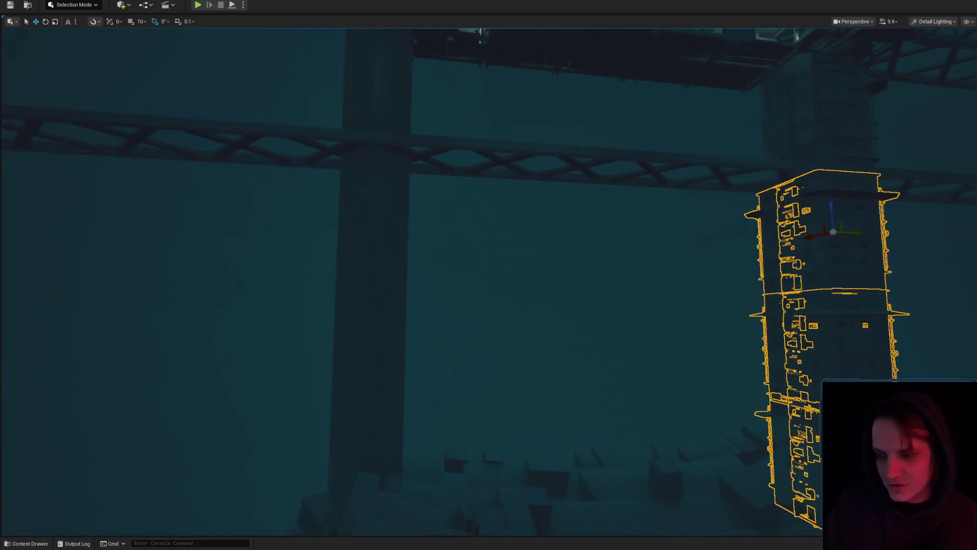
{"action": "left_click_drag", "start_coordinate": [514, 255], "coordinate": [590, 241]}
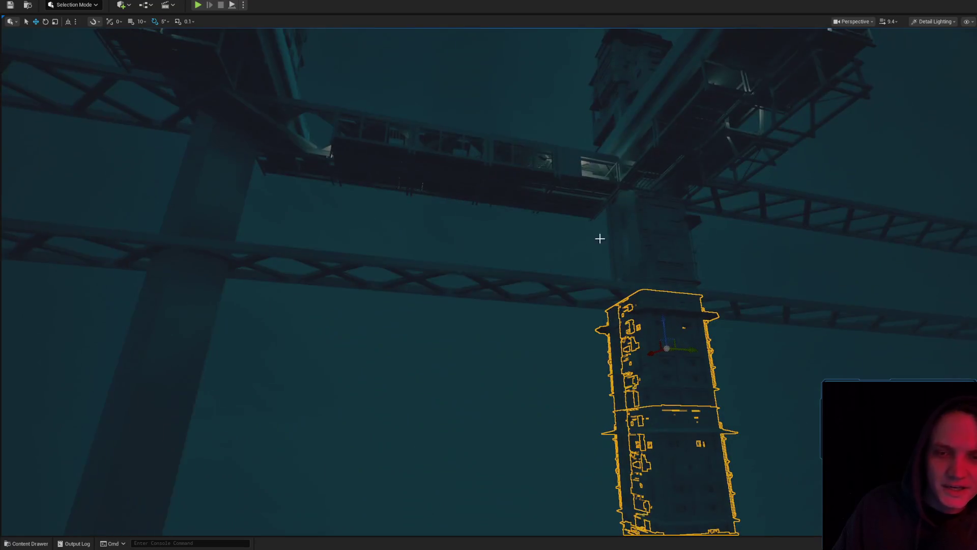
{"action": "mouse_move", "coordinate": [660, 280]}
{"action": "left_mouse_down"}
{"action": "mouse_move", "coordinate": [648, 313]}
{"action": "mouse_move", "coordinate": [599, 317]}
{"action": "mouse_move", "coordinate": [628, 314]}
{"action": "left_mouse_up"}
{"action": "scroll", "coordinate": [488, 280], "scroll_direction": "down", "scroll_amount": 2}
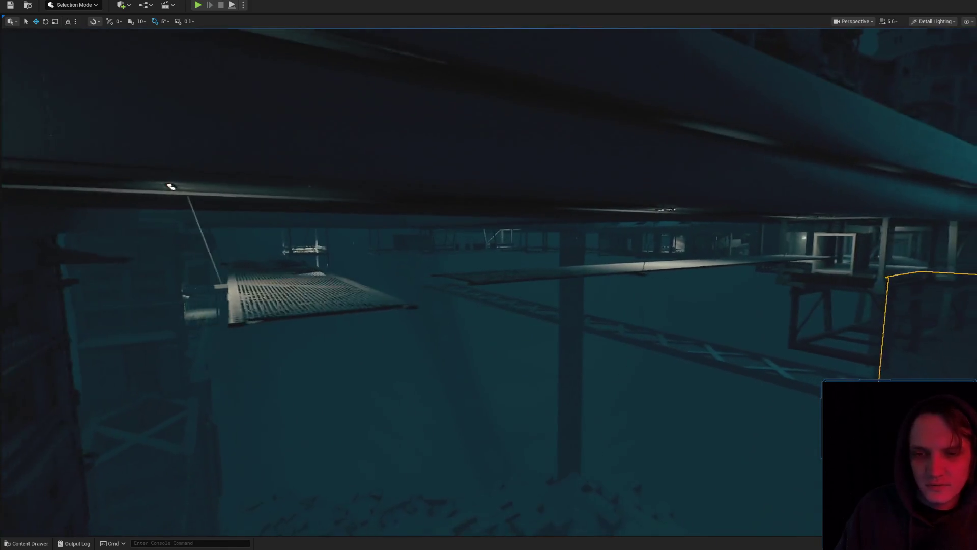
{"action": "key", "text": "f"}
Move the tall tower section onto the stacked towers and align it with the stack
{"action": "left_click", "coordinate": [649, 198]}
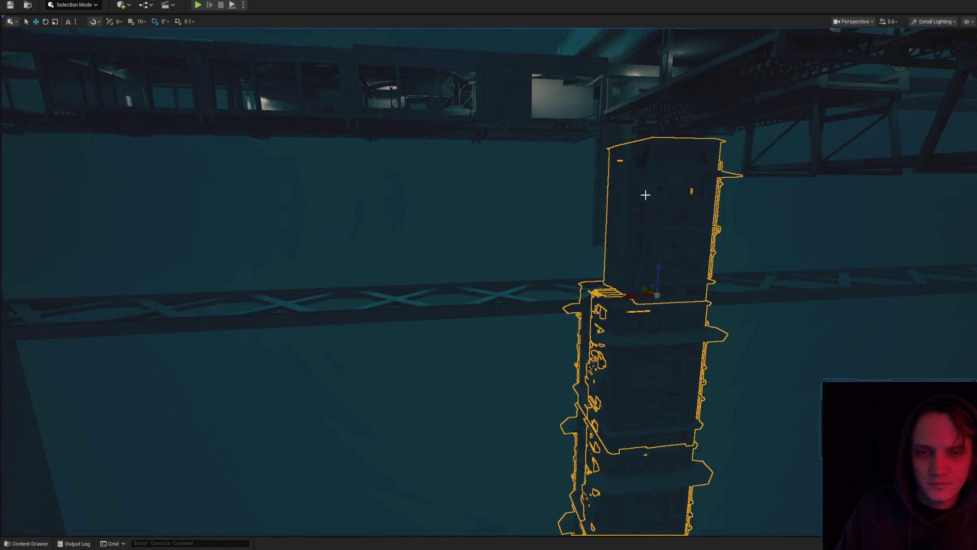
{"action": "scroll", "coordinate": [631, 192], "scroll_direction": "down", "scroll_amount": 2}
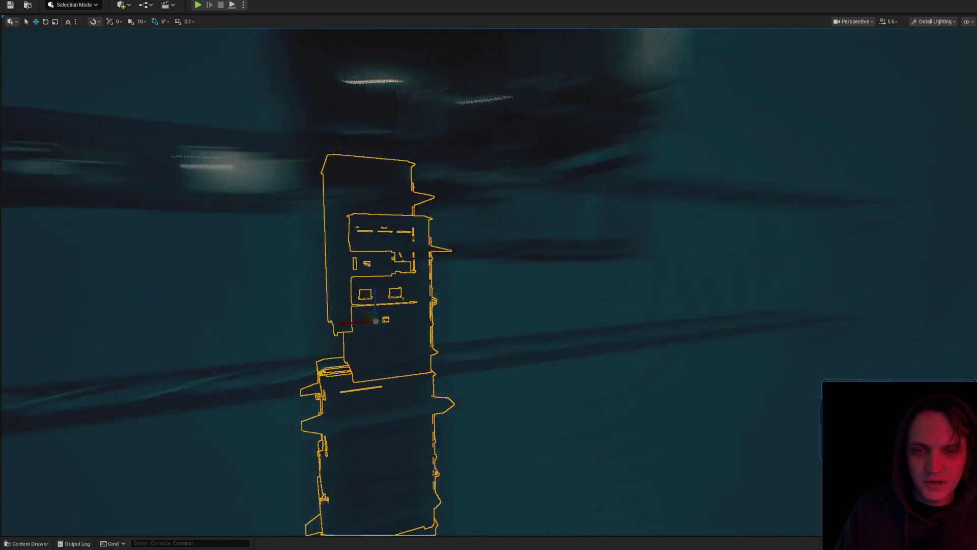
{"action": "scroll", "coordinate": [489, 275], "scroll_direction": "down", "scroll_amount": 1}
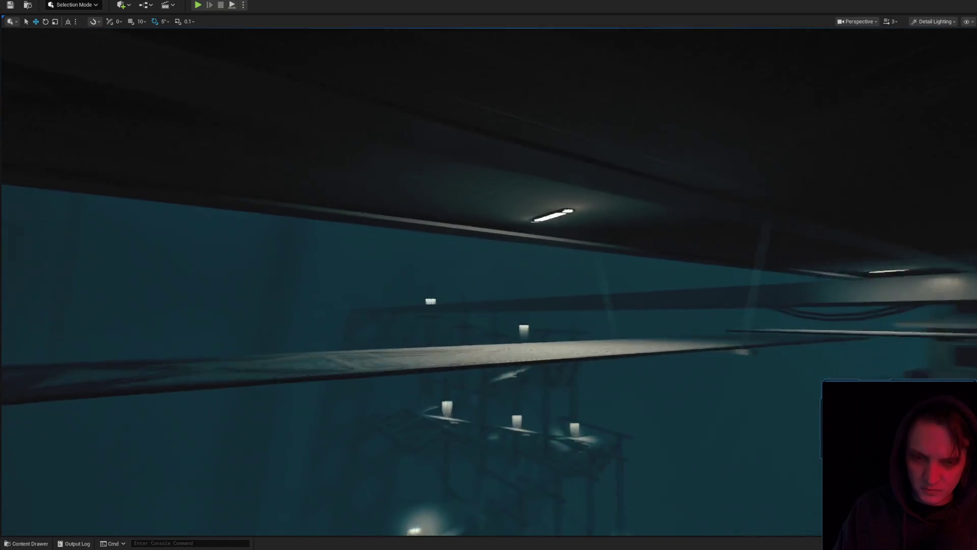
{"action": "key", "text": "f"}
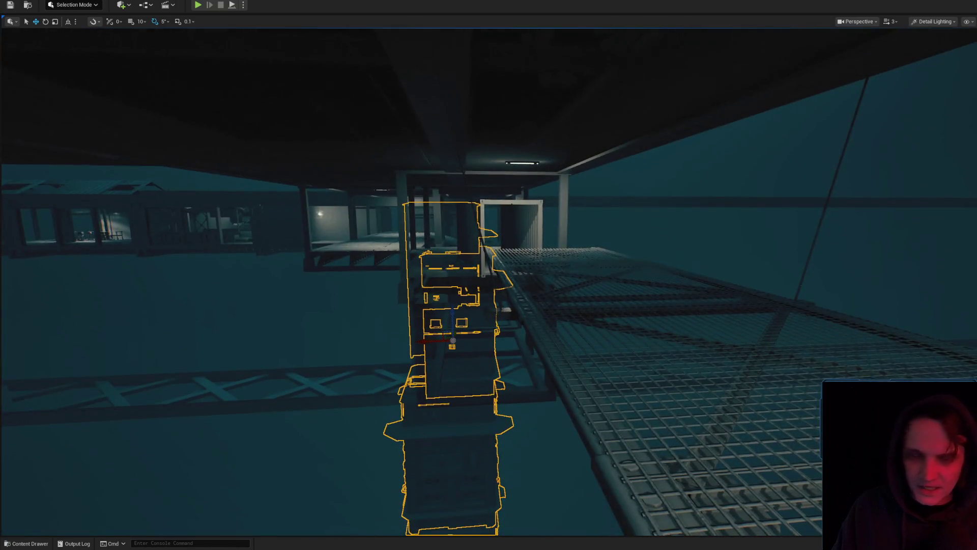
{"action": "scroll", "coordinate": [825, 236], "scroll_direction": "up", "scroll_amount": 1}
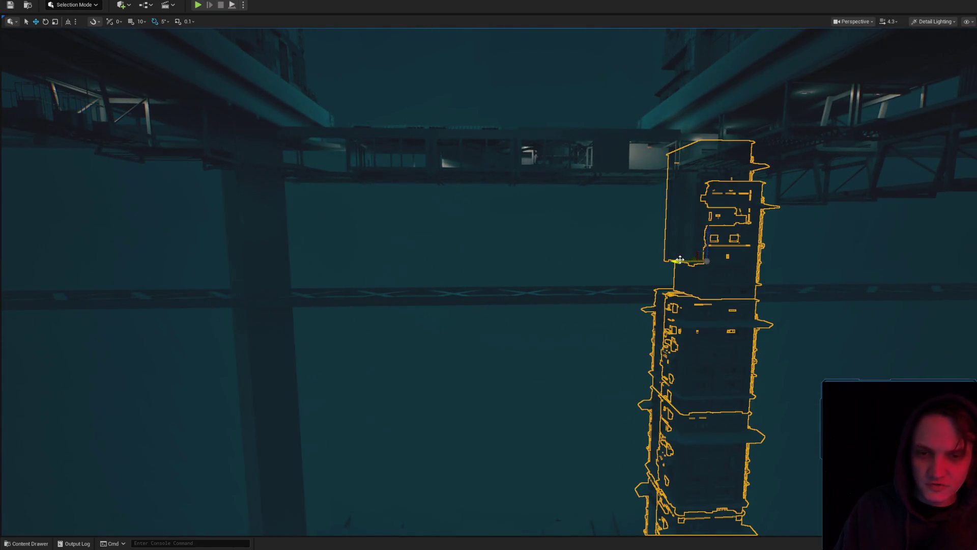
{"action": "mouse_move", "coordinate": [679, 261]}
{"action": "left_mouse_down"}
{"action": "mouse_move", "coordinate": [196, 251]}
{"action": "mouse_move", "coordinate": [213, 248]}
{"action": "left_mouse_up"}
{"action": "key", "text": "w"}
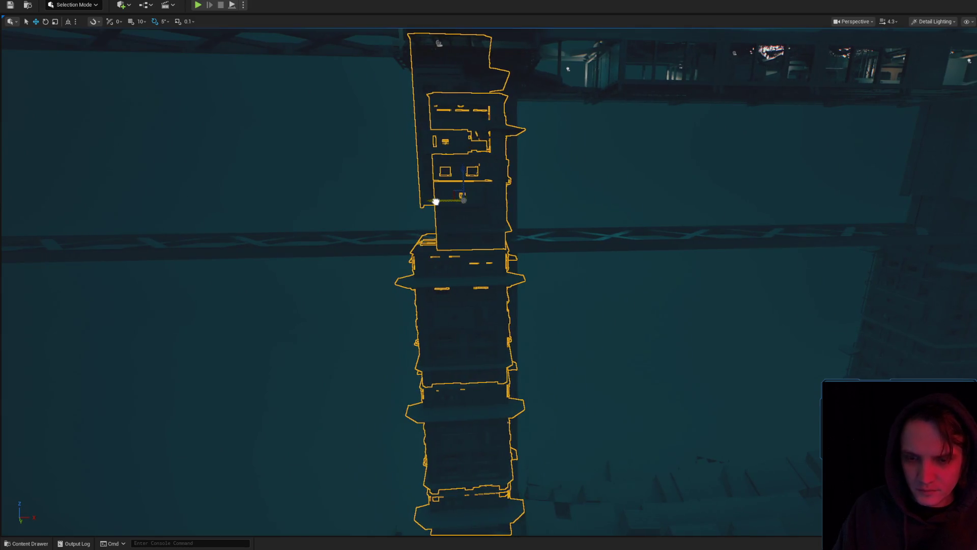
{"action": "left_click_drag", "start_coordinate": [436, 201], "coordinate": [447, 204]}
Rotate the building module under the walkway about half a turn, to roughly 185 degrees
{"action": "key", "text": "w"}
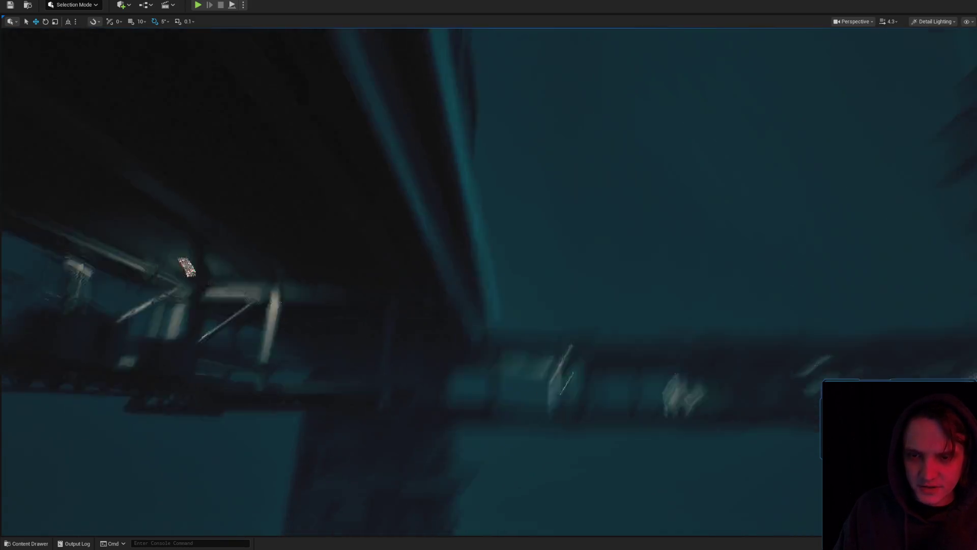
{"action": "scroll", "coordinate": [513, 228], "scroll_direction": "down", "scroll_amount": 2}
{"action": "left_click", "coordinate": [513, 228]}
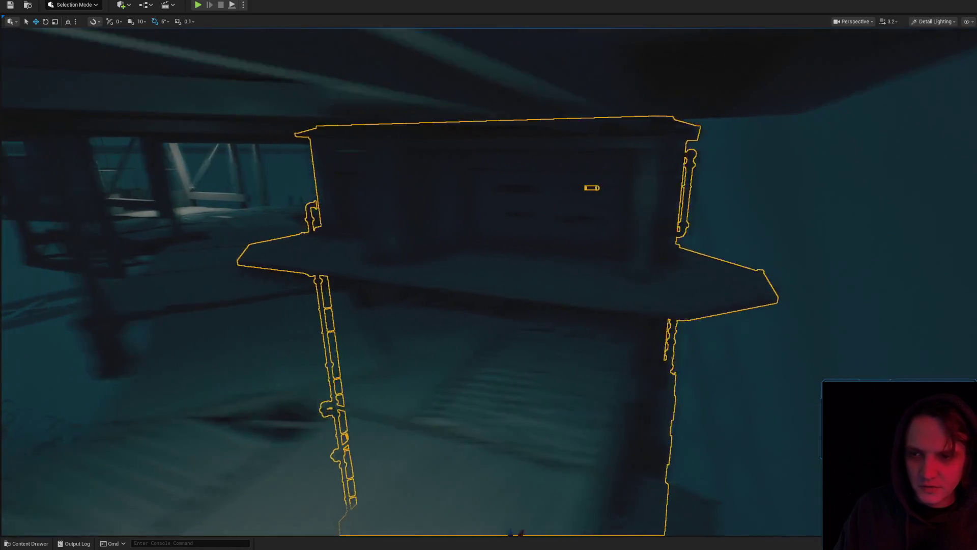
{"action": "key", "text": "e"}
{"action": "mouse_move", "coordinate": [470, 396]}
{"action": "left_mouse_down"}
{"action": "mouse_move", "coordinate": [512, 341]}
{"action": "mouse_move", "coordinate": [530, 391]}
{"action": "mouse_move", "coordinate": [467, 426]}
{"action": "left_mouse_up"}
{"action": "key", "text": "s"}
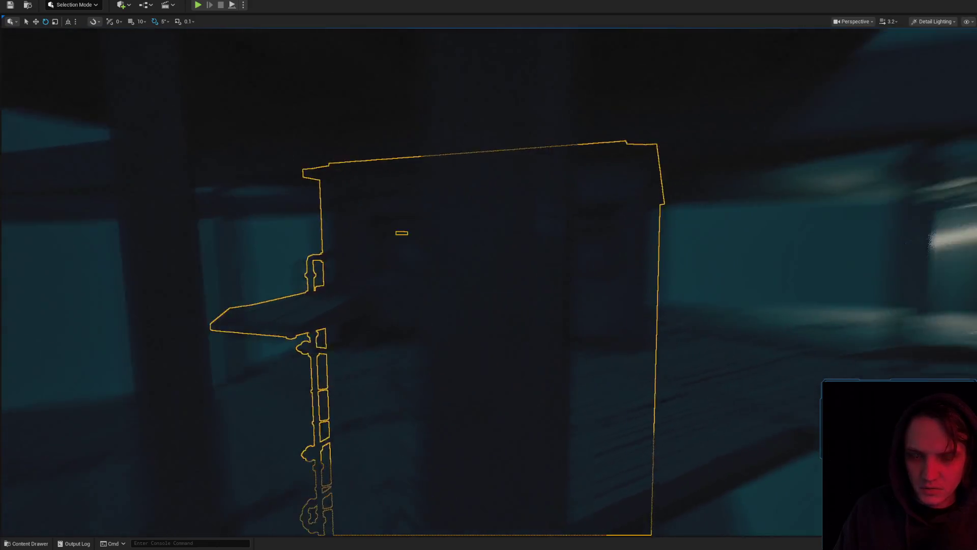
{"action": "scroll", "coordinate": [595, 357], "scroll_direction": "up", "scroll_amount": 1}
Select and frame the tower module, flying beneath it to inspect it from below
{"action": "key", "text": "s"}
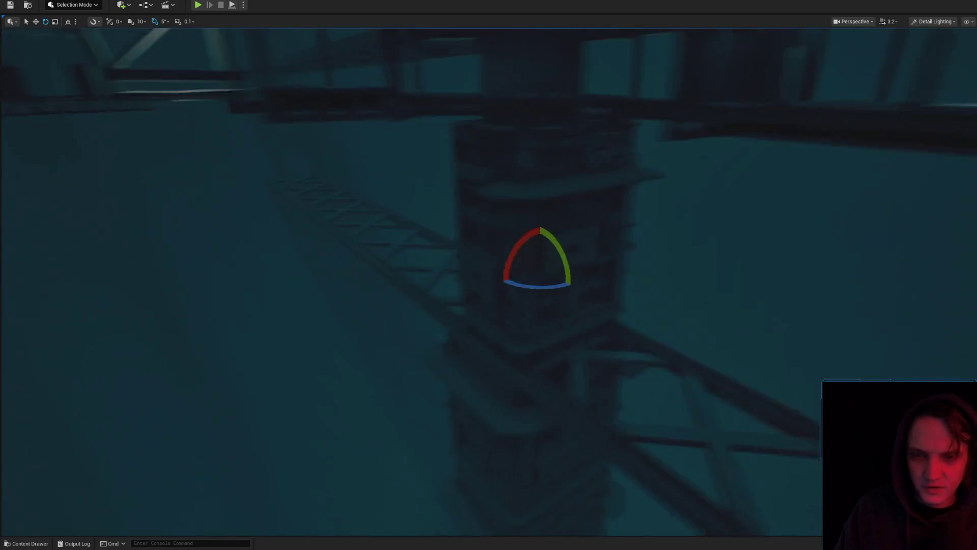
{"action": "key", "text": "s"}
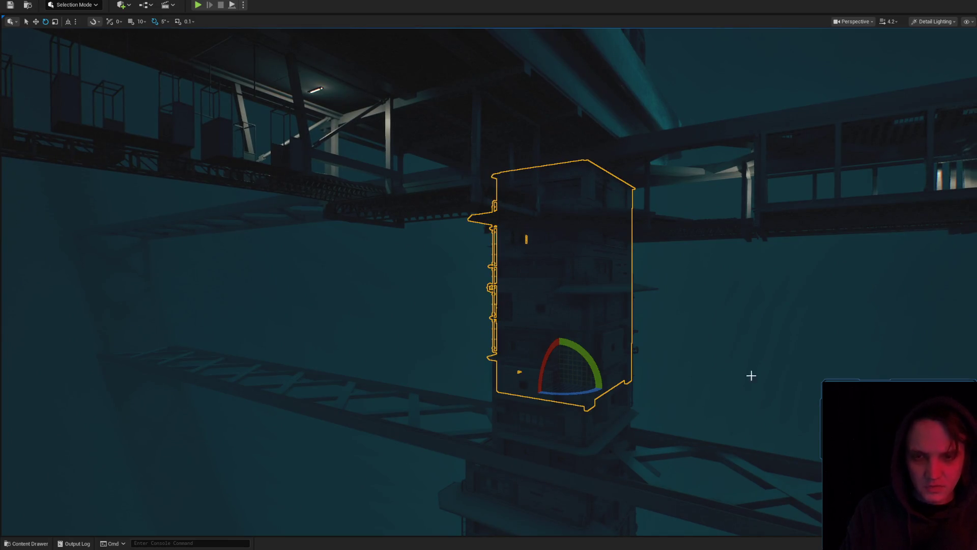
{"action": "left_click", "coordinate": [559, 346]}
{"action": "key", "text": "f"}
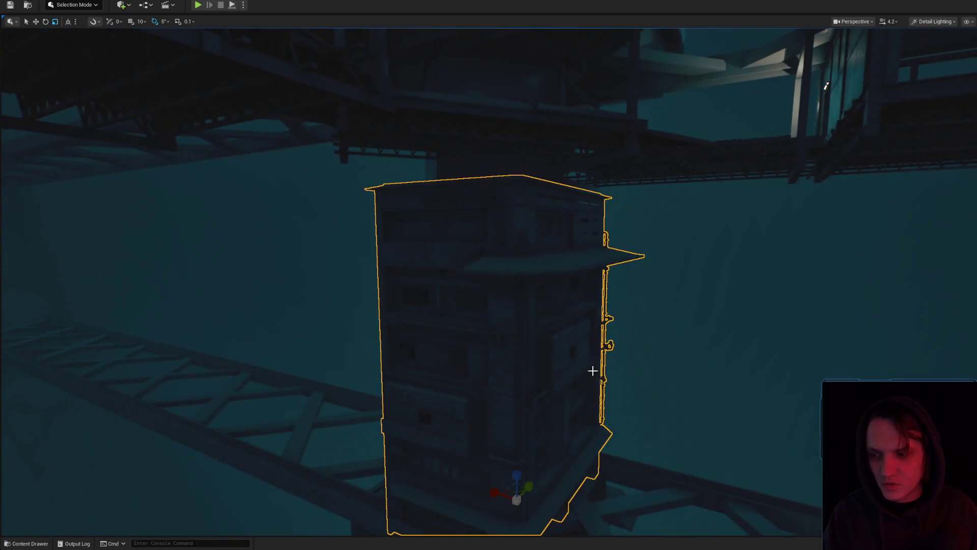
{"action": "mouse_move", "coordinate": [510, 472]}
{"action": "left_mouse_down"}
{"action": "mouse_move", "coordinate": [512, 370]}
{"action": "mouse_move", "coordinate": [529, 346]}
{"action": "mouse_move", "coordinate": [575, 351]}
{"action": "mouse_move", "coordinate": [548, 375]}
{"action": "left_mouse_up"}
{"action": "left_click", "coordinate": [549, 371]}
{"action": "scroll", "coordinate": [550, 371], "scroll_direction": "down", "scroll_amount": 3}
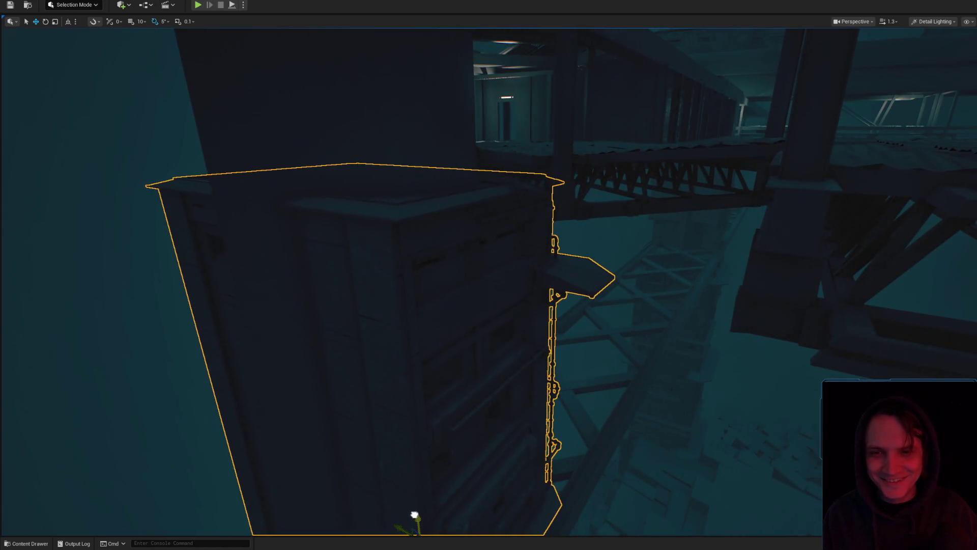
{"action": "mouse_move", "coordinate": [456, 433]}
{"action": "left_mouse_down"}
{"action": "mouse_move", "coordinate": [496, 487]}
{"action": "mouse_move", "coordinate": [544, 421]}
{"action": "left_mouse_up"}
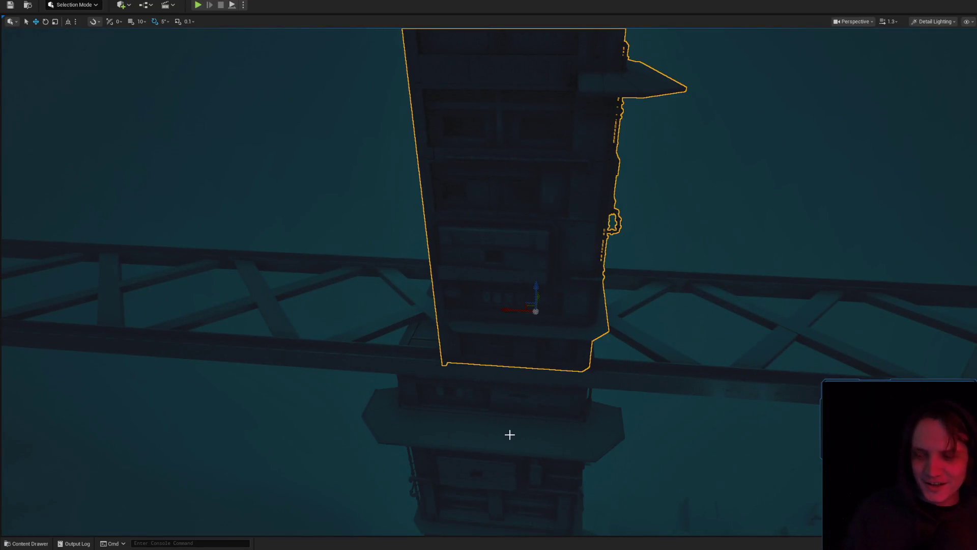
Delete the current selection, then reselect the building module on the tower and close in on it
{"action": "key", "text": "Delete"}
{"action": "left_click_drag", "start_coordinate": [529, 415], "coordinate": [524, 399]}
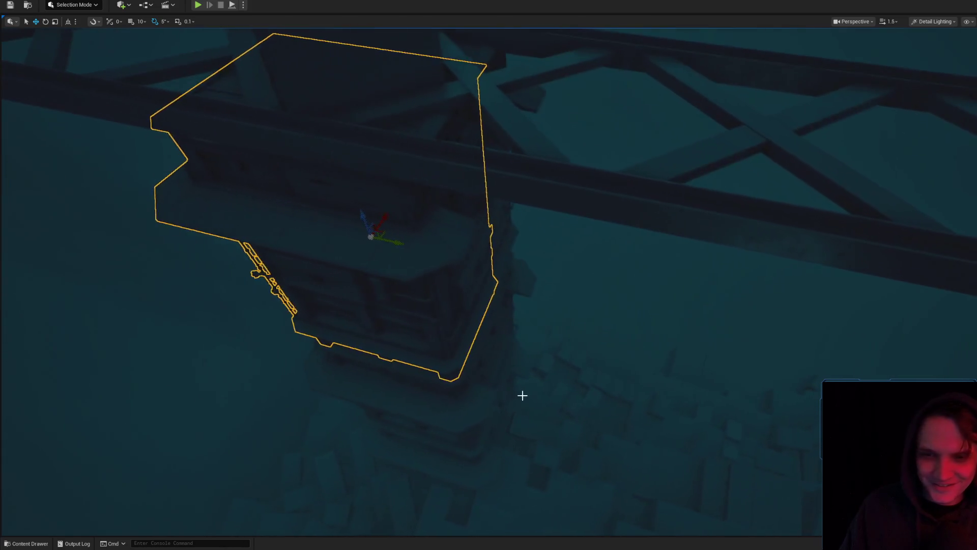
{"action": "left_click_drag", "start_coordinate": [495, 229], "coordinate": [495, 229]}
{"action": "left_click_drag", "start_coordinate": [484, 372], "coordinate": [521, 193]}
{"action": "left_click_drag", "start_coordinate": [388, 366], "coordinate": [380, 363]}
{"action": "left_click_drag", "start_coordinate": [540, 290], "coordinate": [540, 289]}
{"action": "left_click", "coordinate": [504, 357]}
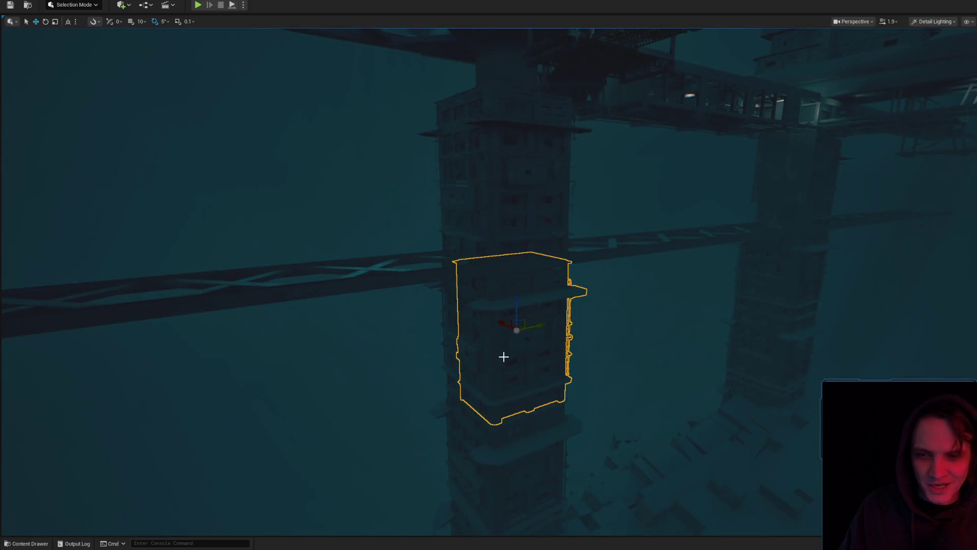
{"action": "left_click_drag", "start_coordinate": [463, 325], "coordinate": [430, 328]}
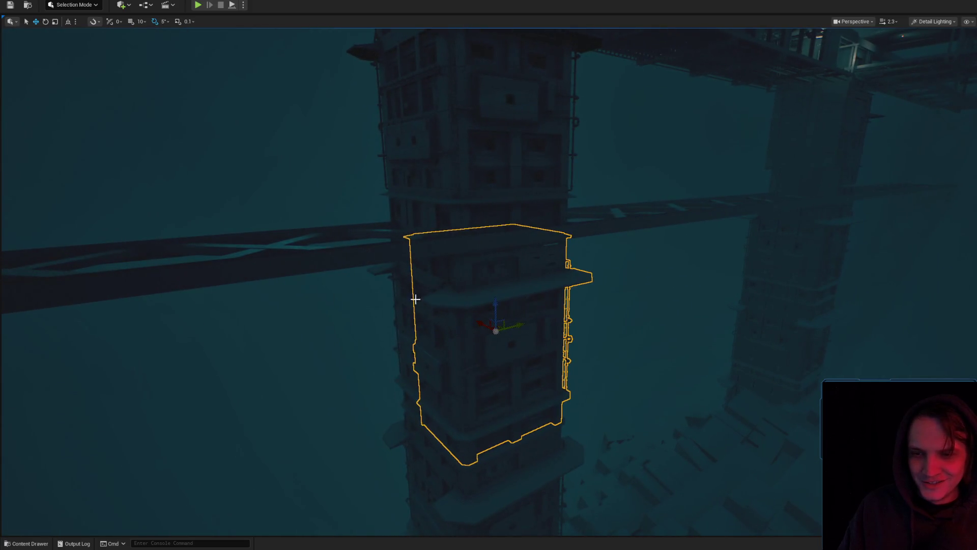
{"action": "left_click_drag", "start_coordinate": [459, 288], "coordinate": [459, 305]}
{"action": "mouse_move", "coordinate": [515, 244]}
{"action": "left_mouse_down"}
{"action": "mouse_move", "coordinate": [557, 257]}
{"action": "mouse_move", "coordinate": [569, 275]}
{"action": "left_mouse_up"}
{"action": "scroll", "coordinate": [556, 257], "scroll_direction": "up", "scroll_amount": 2}
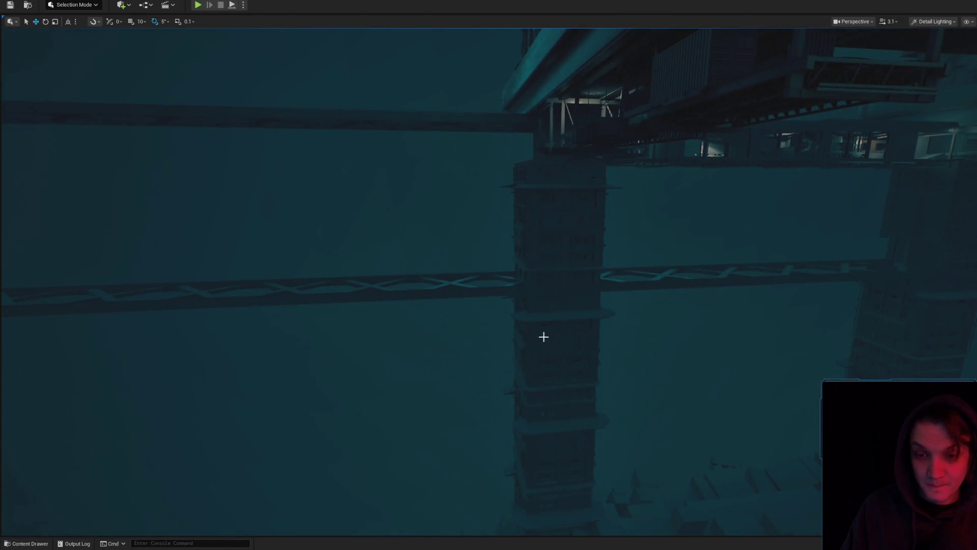
Rotate the module to 135° about its vertical axis and move it into the tower
{"action": "mouse_move", "coordinate": [535, 349]}
{"action": "left_mouse_down"}
{"action": "mouse_move", "coordinate": [516, 327]}
{"action": "mouse_move", "coordinate": [514, 338]}
{"action": "mouse_move", "coordinate": [493, 336]}
{"action": "mouse_move", "coordinate": [499, 317]}
{"action": "left_mouse_up"}
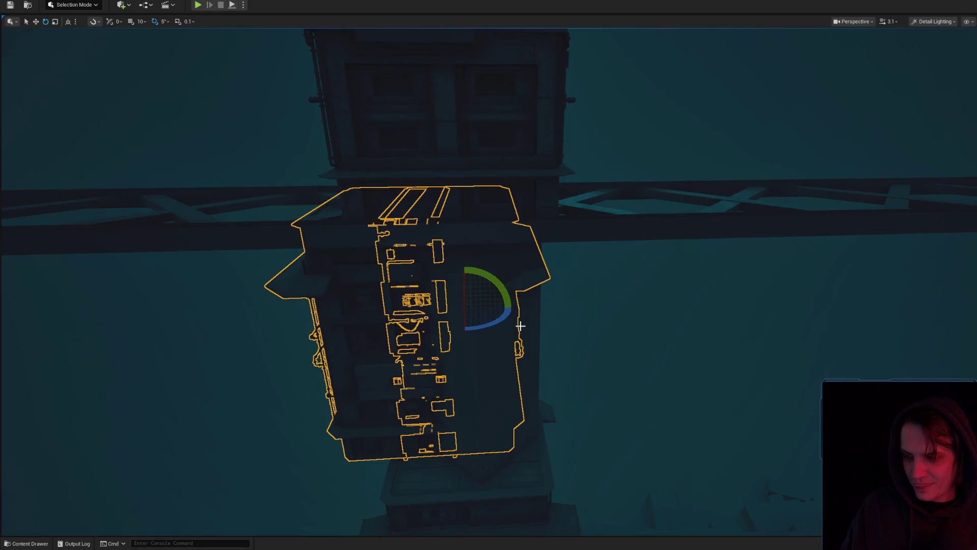
{"action": "left_click_drag", "start_coordinate": [518, 319], "coordinate": [637, 319]}
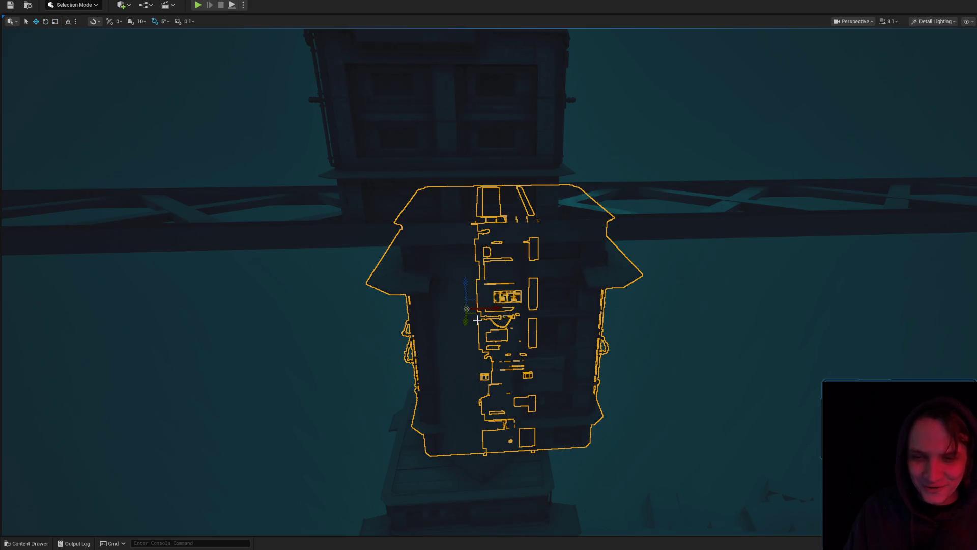
{"action": "mouse_move", "coordinate": [530, 327]}
{"action": "left_mouse_down"}
{"action": "mouse_move", "coordinate": [530, 286]}
{"action": "mouse_move", "coordinate": [528, 338]}
{"action": "mouse_move", "coordinate": [448, 356]}
{"action": "mouse_move", "coordinate": [484, 244]}
{"action": "mouse_move", "coordinate": [560, 351]}
{"action": "mouse_move", "coordinate": [595, 354]}
{"action": "left_mouse_up"}
Select and frame the next building piece, orbiting to view the bridges and tower above
{"action": "left_click", "coordinate": [534, 328]}
{"action": "key", "text": "f"}
{"action": "key", "text": "f"}
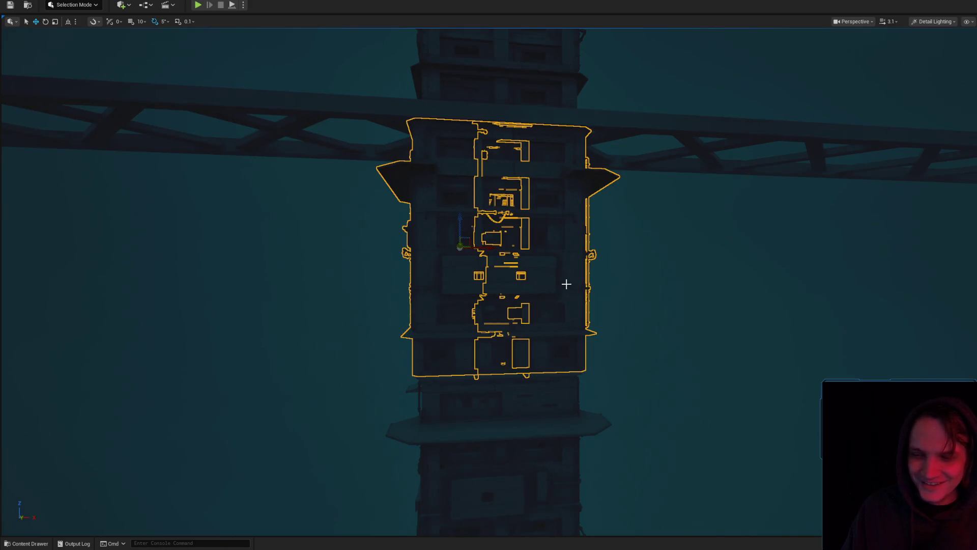
{"action": "left_click_drag", "start_coordinate": [567, 285], "coordinate": [556, 285]}
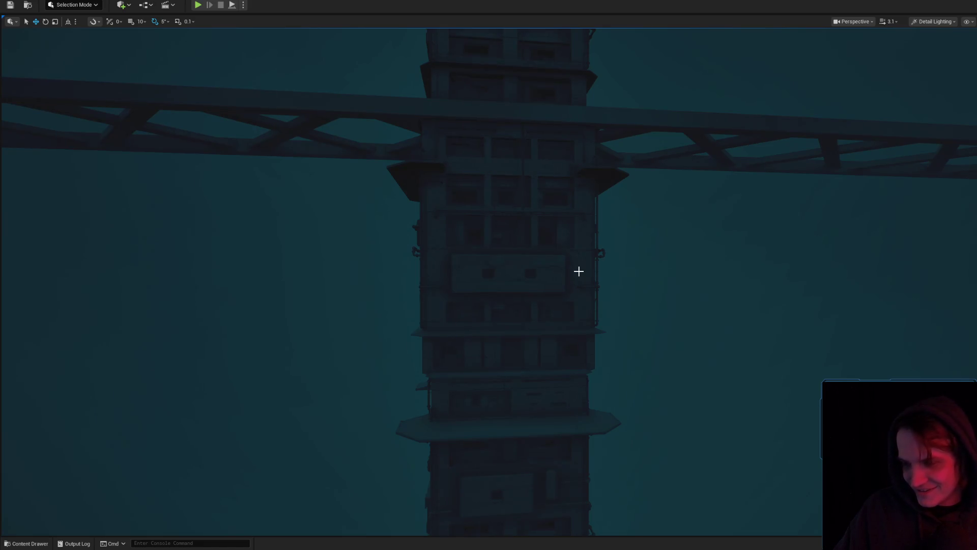
{"action": "mouse_move", "coordinate": [578, 271]}
{"action": "left_mouse_down"}
{"action": "mouse_move", "coordinate": [579, 254]}
{"action": "mouse_move", "coordinate": [596, 328]}
{"action": "mouse_move", "coordinate": [661, 322]}
{"action": "mouse_move", "coordinate": [600, 290]}
{"action": "mouse_move", "coordinate": [499, 178]}
{"action": "left_mouse_up"}
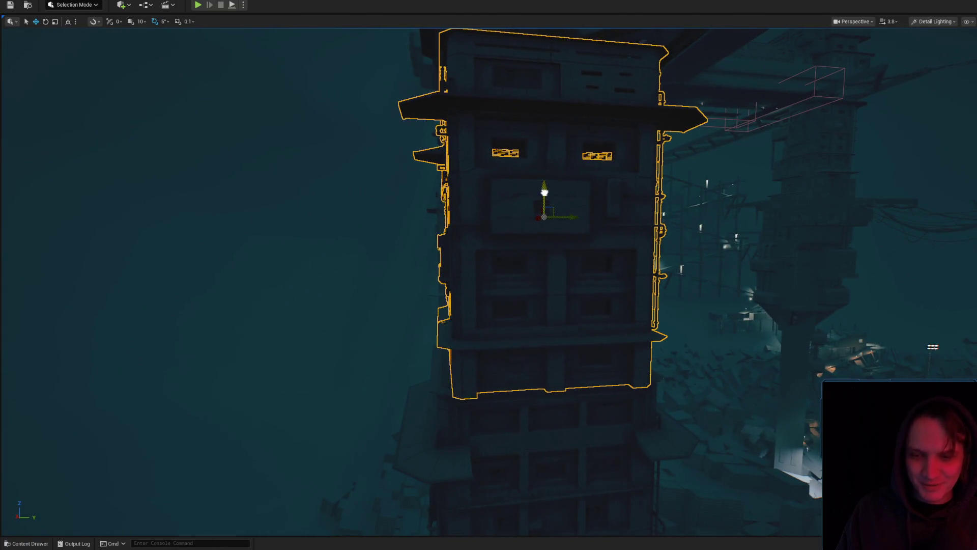
{"action": "mouse_move", "coordinate": [588, 277]}
{"action": "left_mouse_down"}
{"action": "mouse_move", "coordinate": [598, 300]}
{"action": "mouse_move", "coordinate": [511, 262]}
{"action": "mouse_move", "coordinate": [516, 299]}
{"action": "left_mouse_up"}
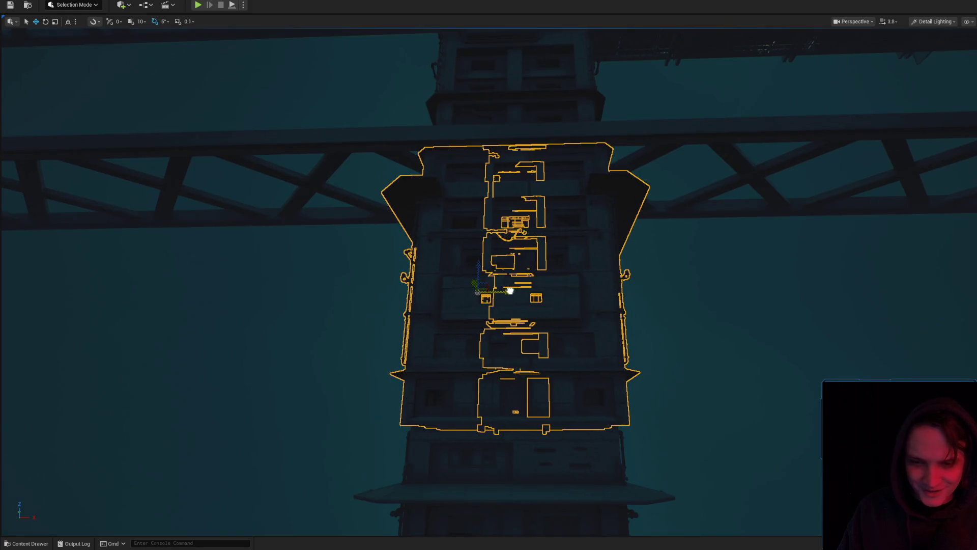
{"action": "mouse_move", "coordinate": [516, 298]}
{"action": "left_mouse_down"}
{"action": "mouse_move", "coordinate": [547, 296]}
{"action": "mouse_move", "coordinate": [555, 270]}
{"action": "mouse_move", "coordinate": [563, 283]}
{"action": "left_mouse_up"}
Frame the placed module again and fly past the tower to new angles on it
{"action": "key", "text": "f"}
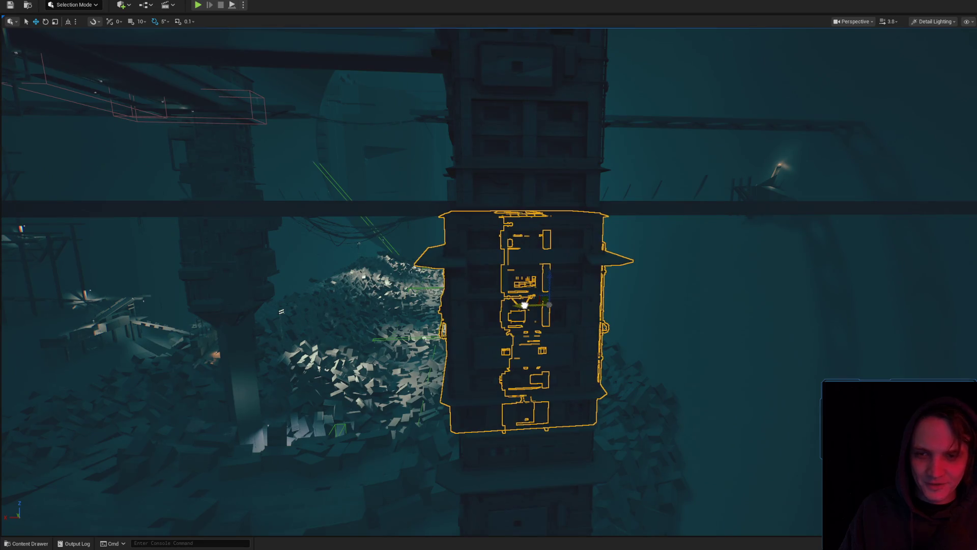
{"action": "scroll", "coordinate": [560, 298], "scroll_direction": "up", "scroll_amount": 1}
{"action": "mouse_move", "coordinate": [549, 300]}
{"action": "left_mouse_down"}
{"action": "mouse_move", "coordinate": [576, 295]}
{"action": "mouse_move", "coordinate": [484, 289]}
{"action": "left_mouse_up"}
{"action": "scroll", "coordinate": [494, 287], "scroll_direction": "up", "scroll_amount": 1}
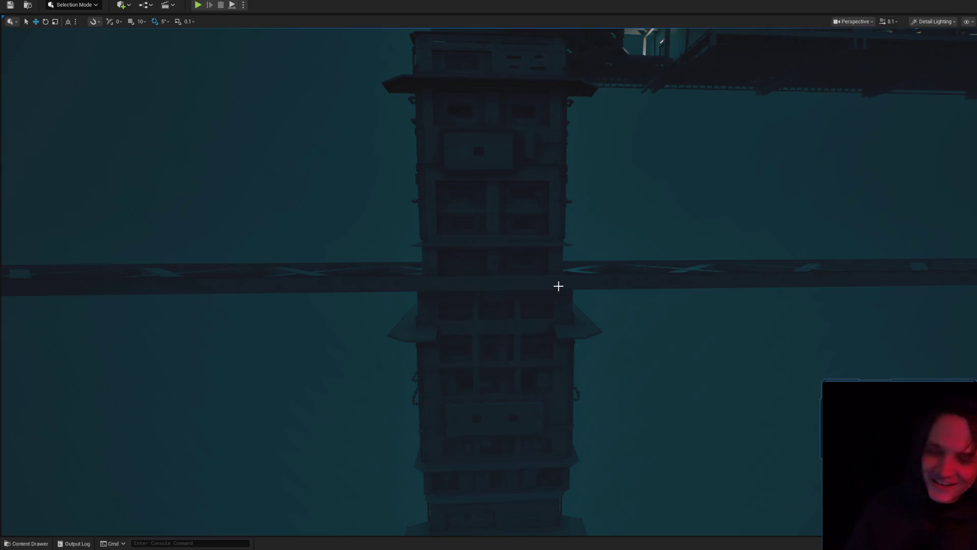
{"action": "scroll", "coordinate": [555, 287], "scroll_direction": "down", "scroll_amount": 2}
{"action": "mouse_move", "coordinate": [558, 286]}
{"action": "left_mouse_down"}
{"action": "mouse_move", "coordinate": [532, 288]}
{"action": "mouse_move", "coordinate": [545, 280]}
{"action": "left_mouse_up"}
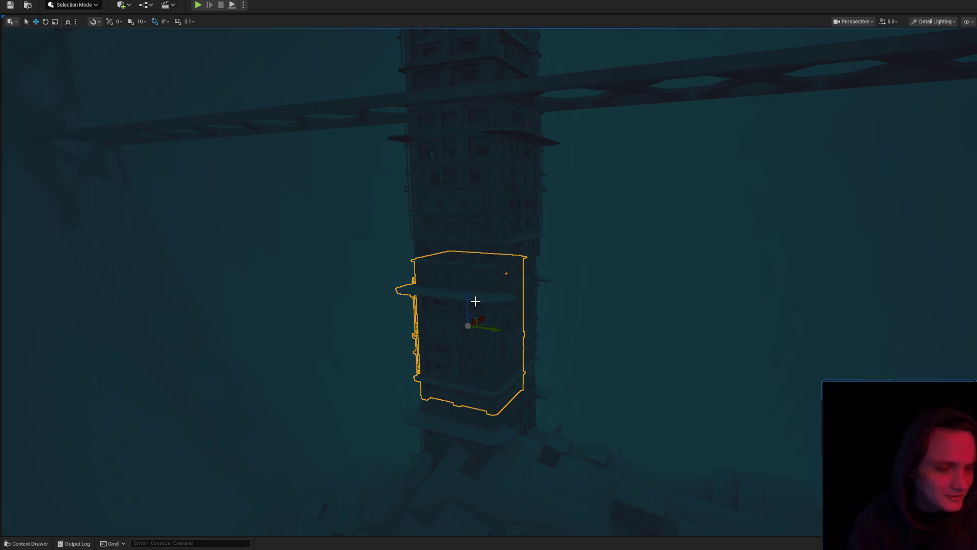
{"action": "left_click_drag", "start_coordinate": [475, 301], "coordinate": [477, 298]}
{"action": "left_click_drag", "start_coordinate": [462, 347], "coordinate": [457, 314]}
Circle the module from above and beside, then pull out to a wide view of walkway and towers
{"action": "mouse_move", "coordinate": [462, 261]}
{"action": "left_mouse_down"}
{"action": "mouse_move", "coordinate": [561, 299]}
{"action": "mouse_move", "coordinate": [423, 255]}
{"action": "mouse_move", "coordinate": [458, 315]}
{"action": "mouse_move", "coordinate": [513, 316]}
{"action": "left_mouse_up"}
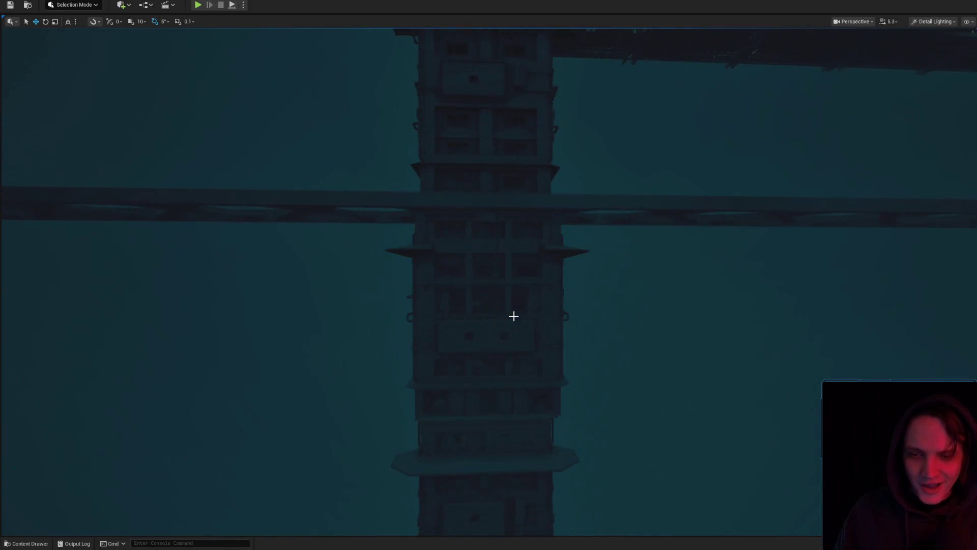
{"action": "left_click_drag", "start_coordinate": [448, 309], "coordinate": [461, 314]}
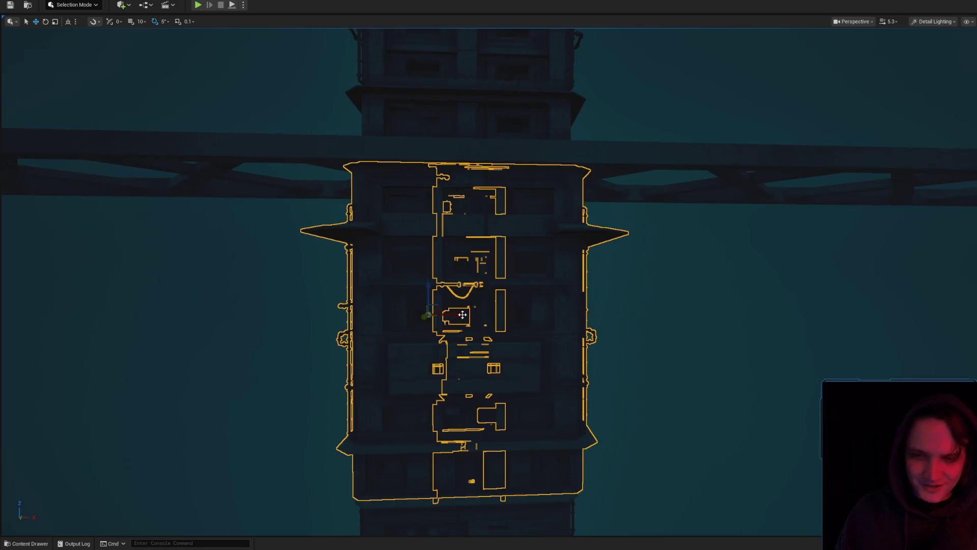
{"action": "mouse_move", "coordinate": [533, 322]}
{"action": "left_mouse_down"}
{"action": "mouse_move", "coordinate": [561, 339]}
{"action": "mouse_move", "coordinate": [550, 325]}
{"action": "left_mouse_up"}
{"action": "left_click_drag", "start_coordinate": [633, 317], "coordinate": [633, 317]}
{"action": "left_click_drag", "start_coordinate": [401, 361], "coordinate": [401, 361]}
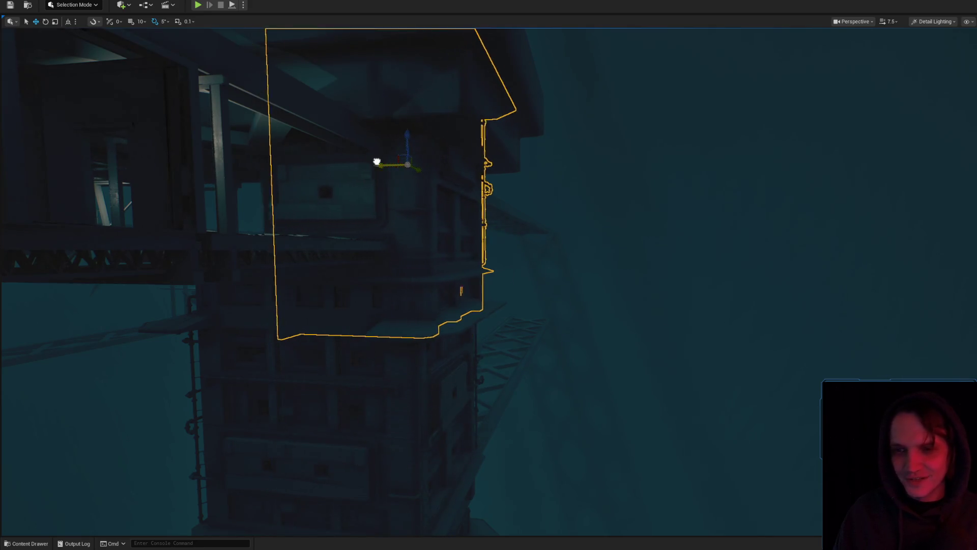
{"action": "scroll", "coordinate": [379, 151], "scroll_direction": "down", "scroll_amount": 2}
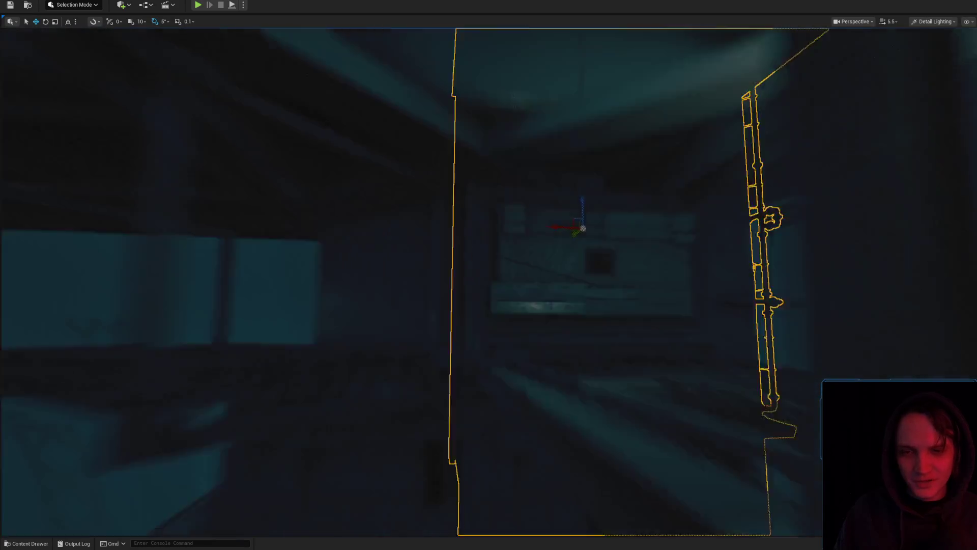